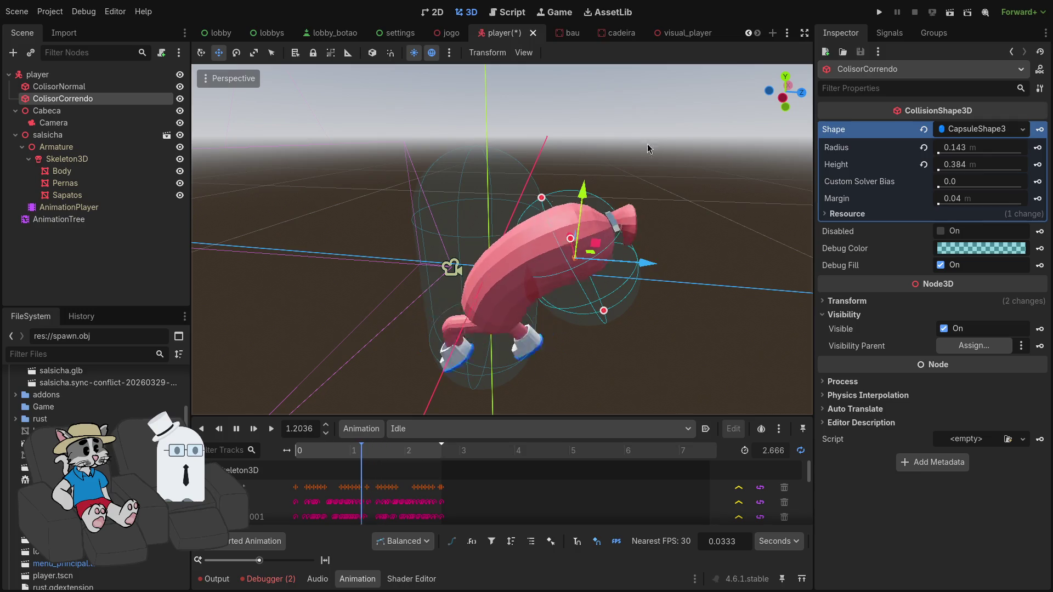
Try ColisorCorrendo under Cabeca, then move it back directly under player with its name unchanged
left_click_drag(98, 99, 96, 111)
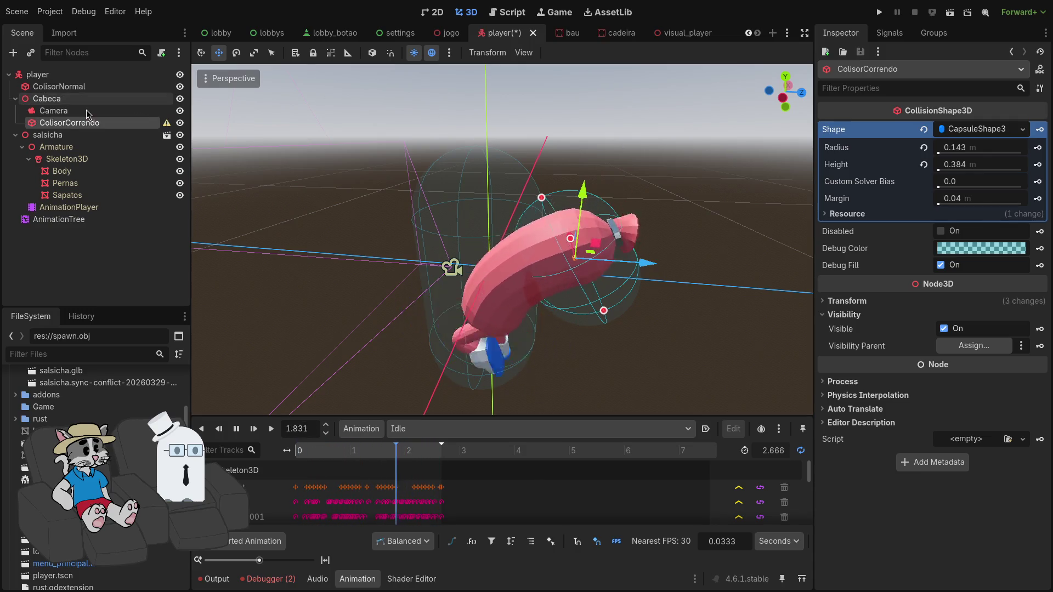
key("F2")
left_click(124, 125)
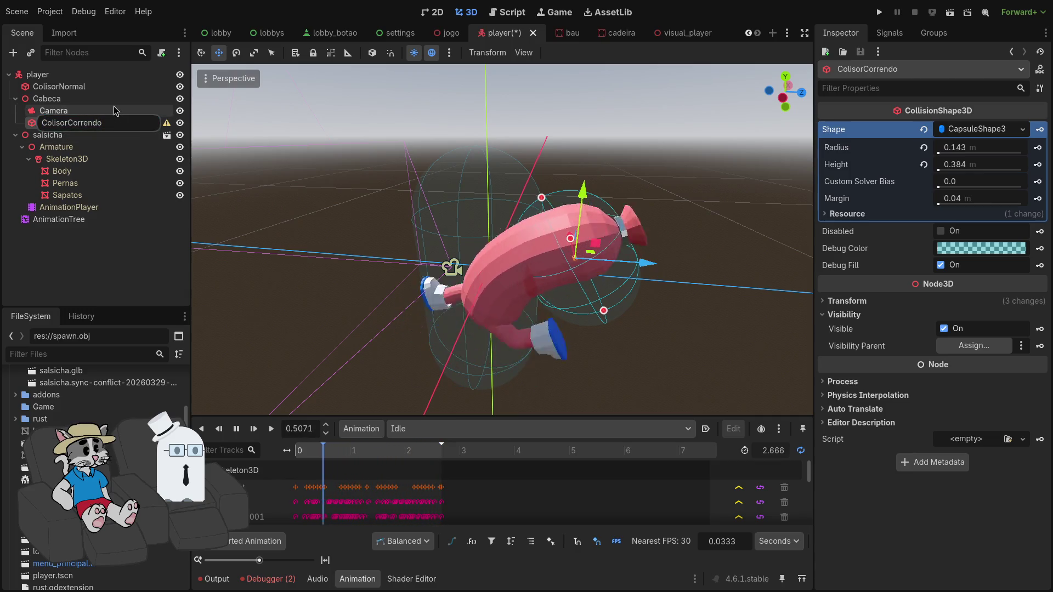
key("Return")
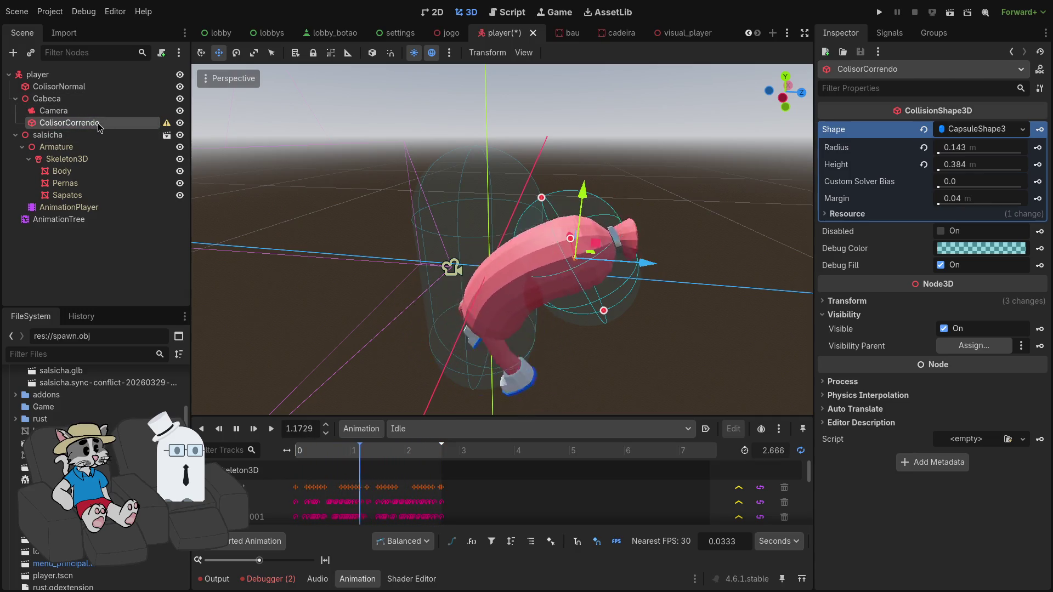
left_click_drag(99, 127, 107, 94)
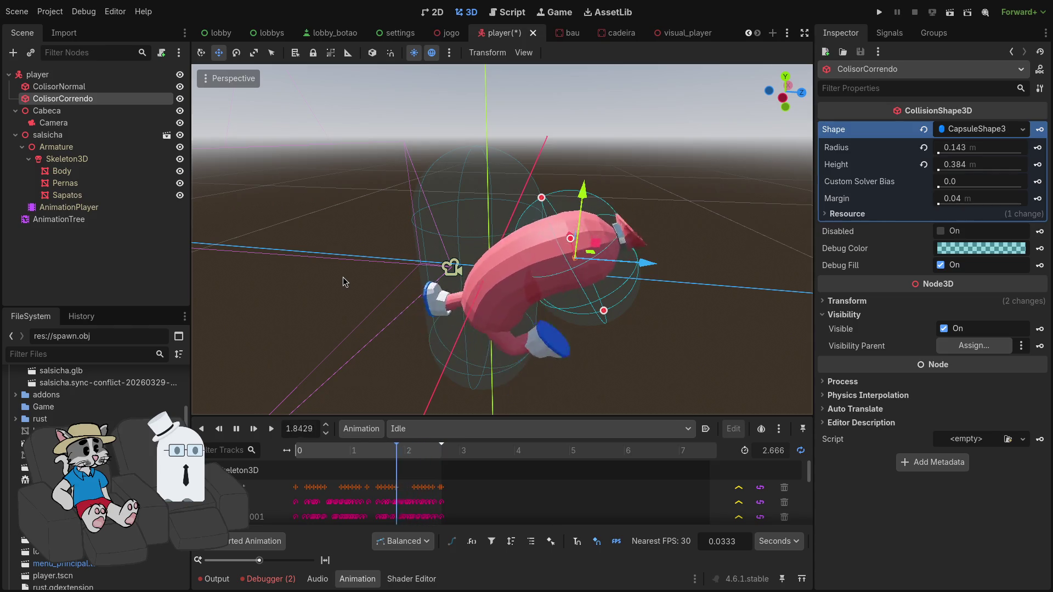
Add a BoneAttachment3D child node under the Body mesh
left_click(69, 173)
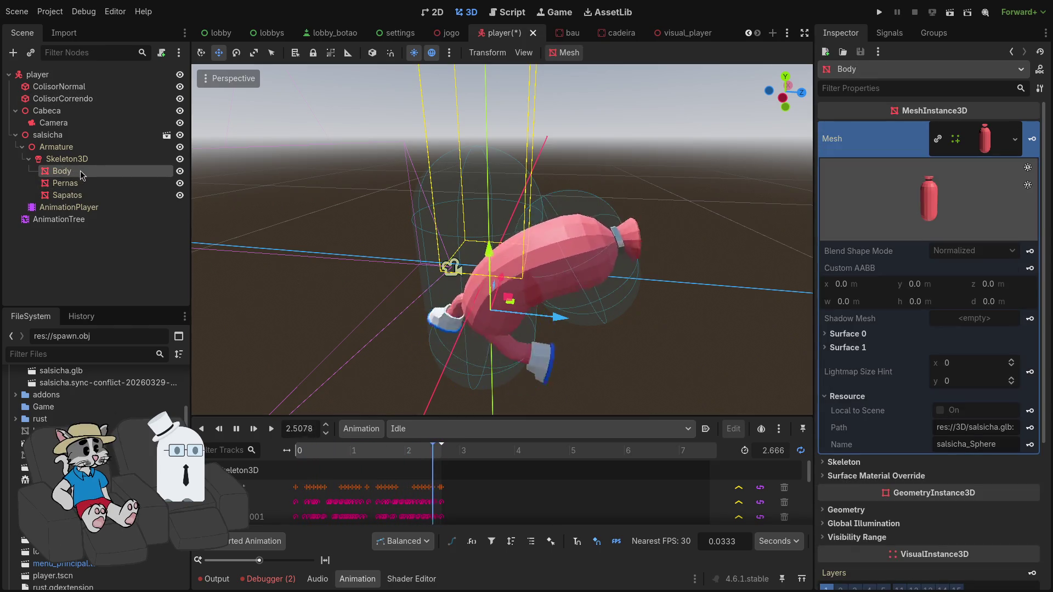
right_click(83, 174)
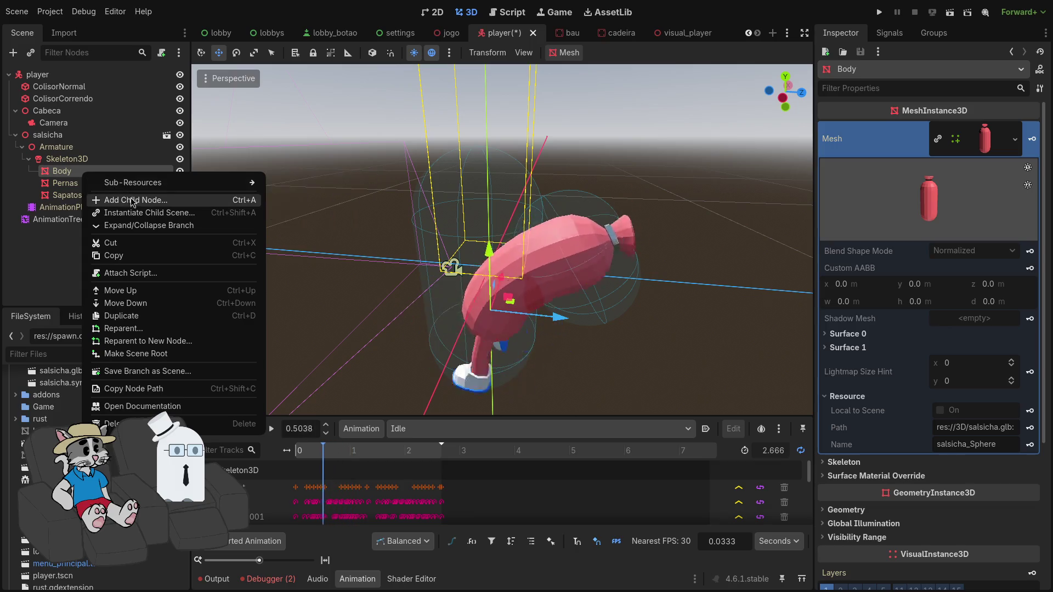
left_click(135, 201)
type("atta")
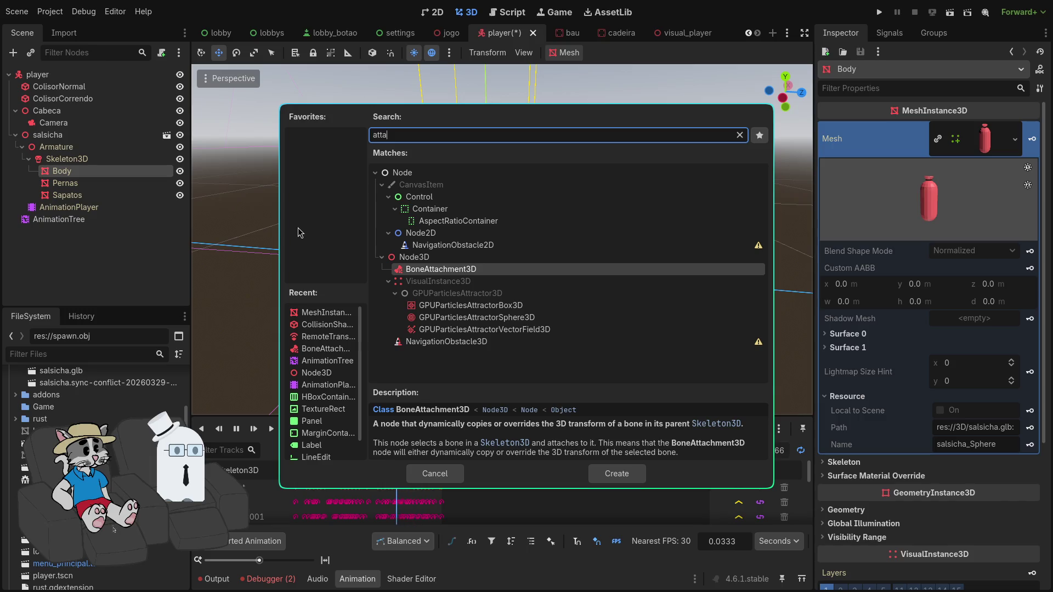
left_click(616, 474)
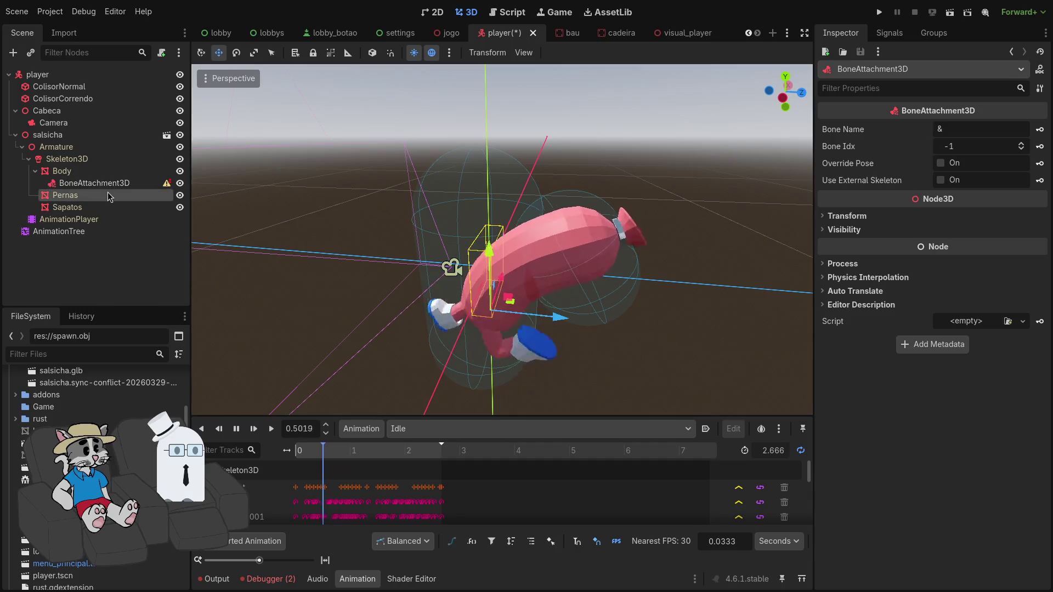
Set the BoneAttachment3D's Bone Idx to 2
left_click(1002, 128)
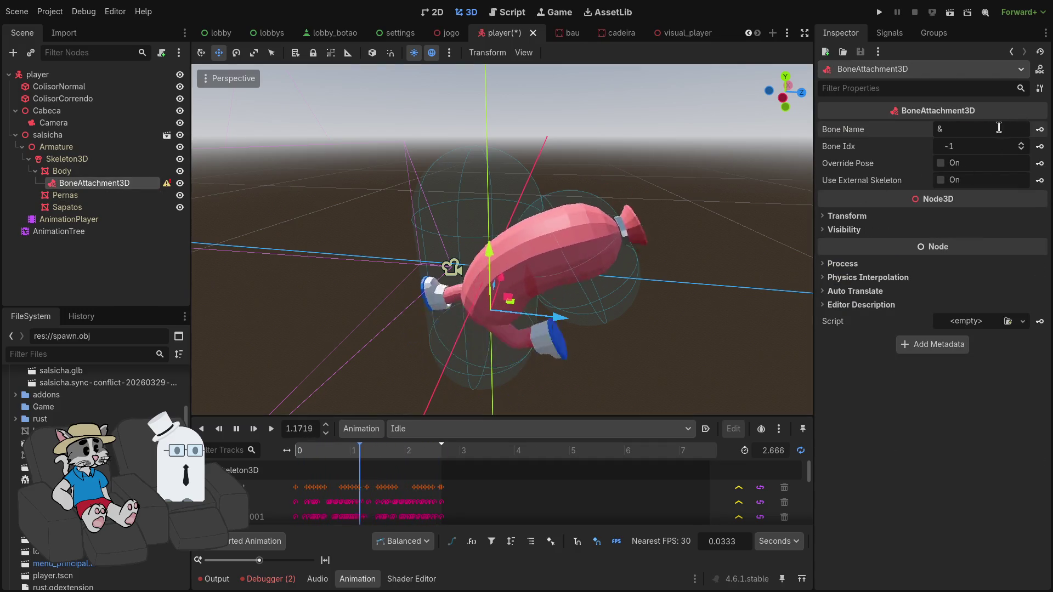
type("a")
key("BackSpace")
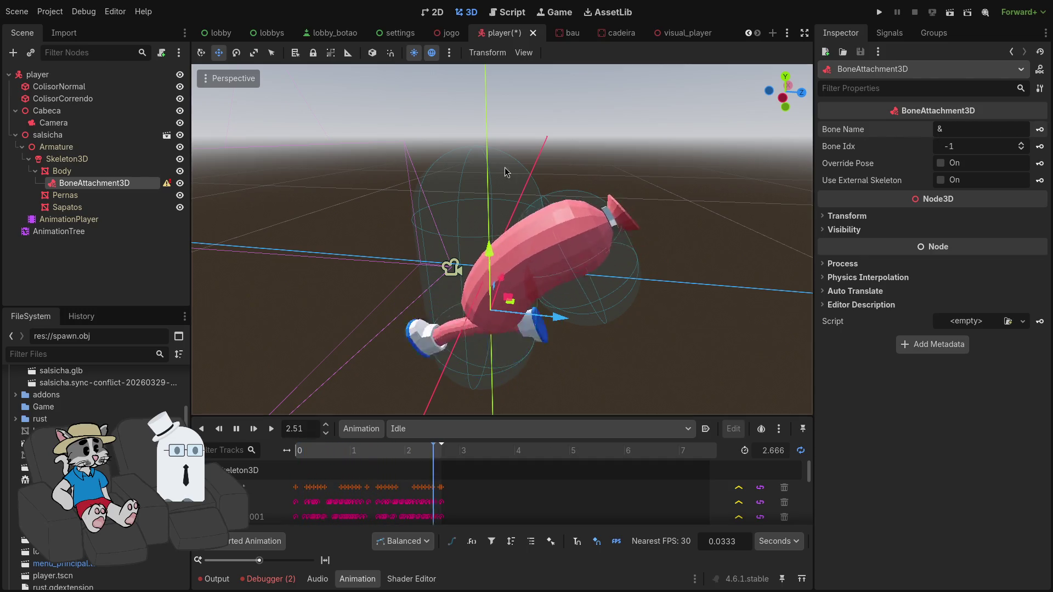
left_click_drag(971, 146, 989, 155)
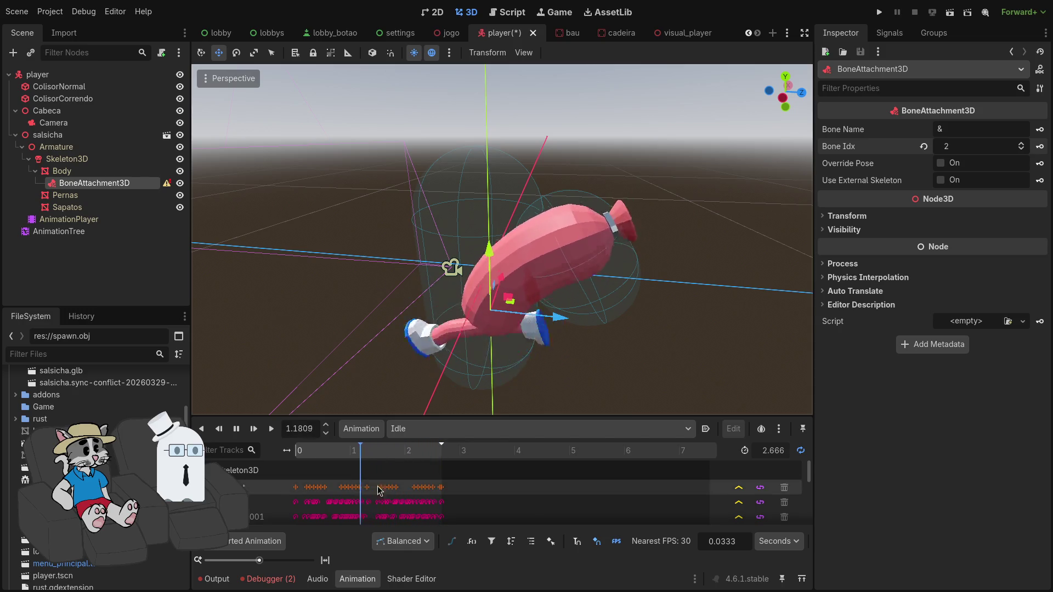
Set the AnimationTree's Blend2 amount to 0.0 so the sausage stands upright
left_click(123, 188)
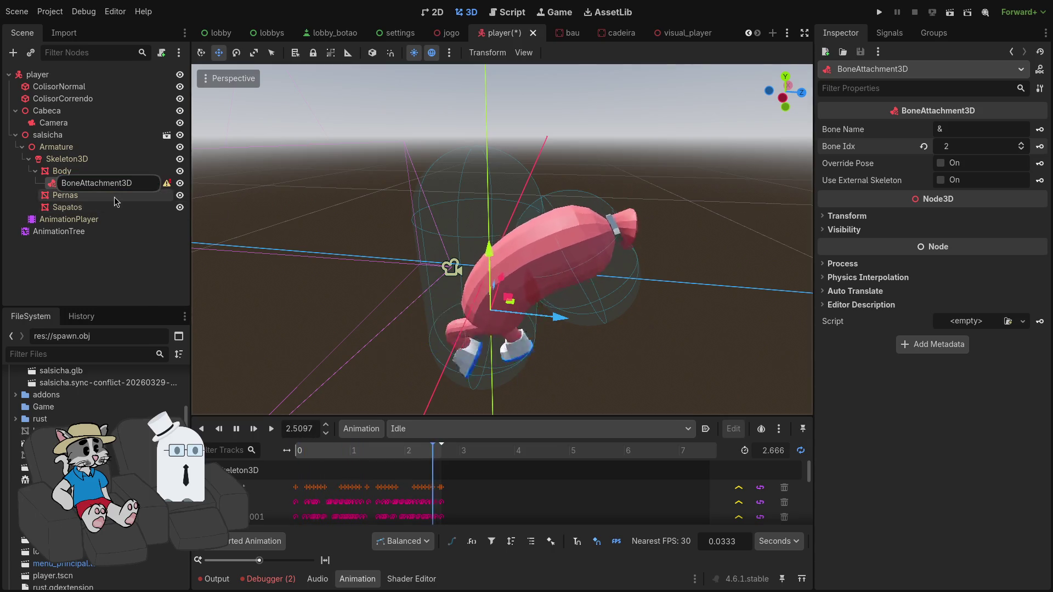
key("Escape")
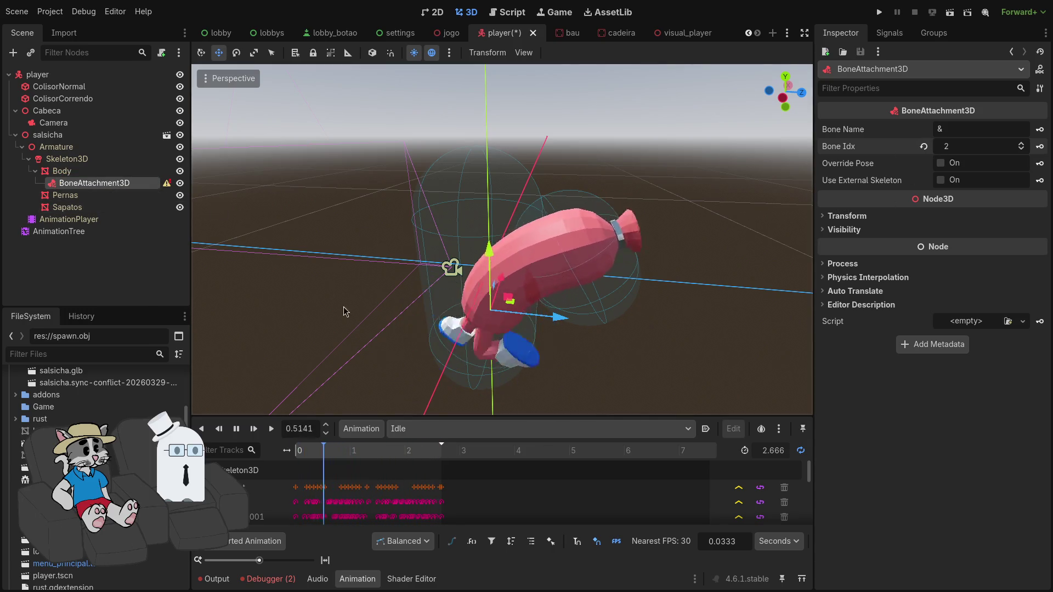
left_click(412, 579)
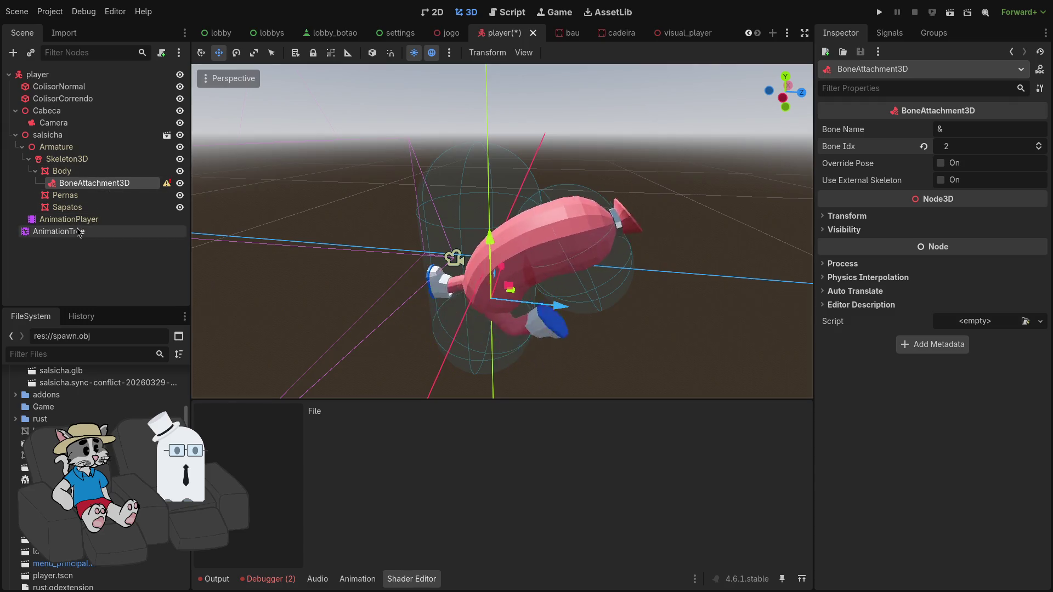
left_click(77, 231)
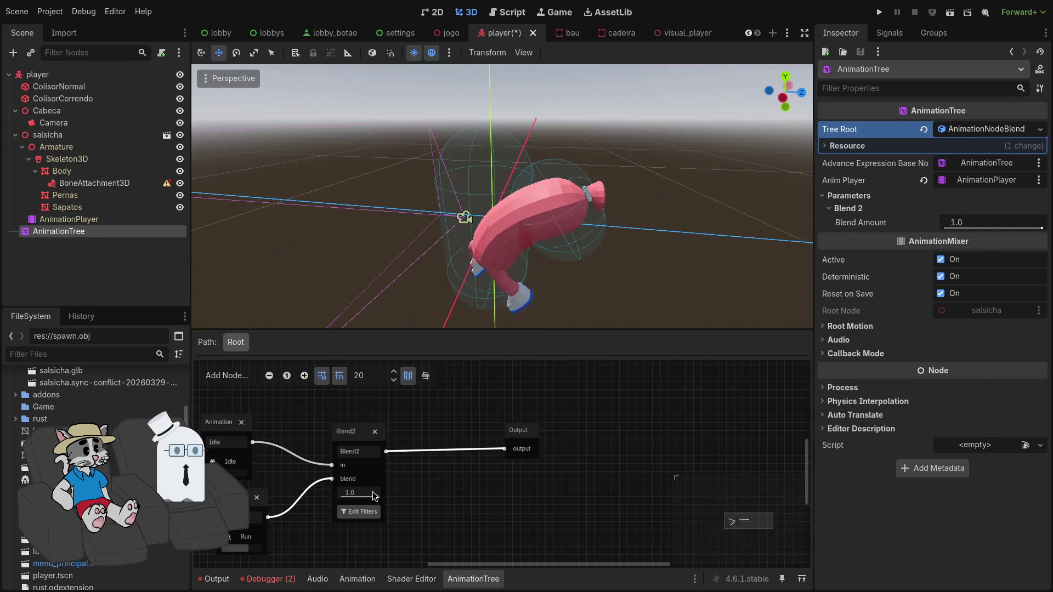
left_click_drag(370, 490, 342, 490)
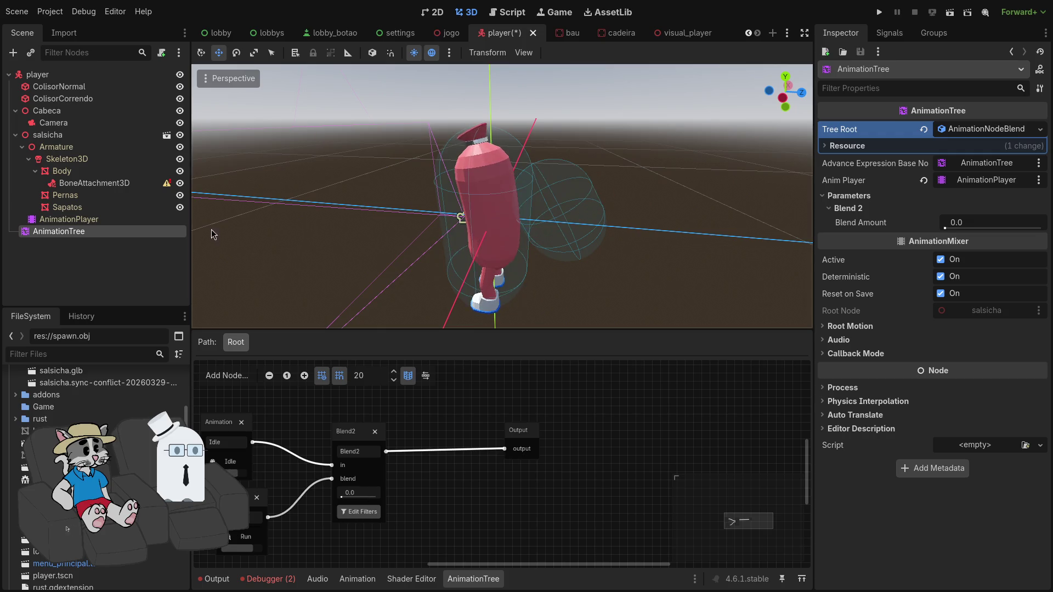
Clear the BoneAttachment3D's bone name so its Bone Idx returns to -1
left_click(62, 171)
left_click(69, 186)
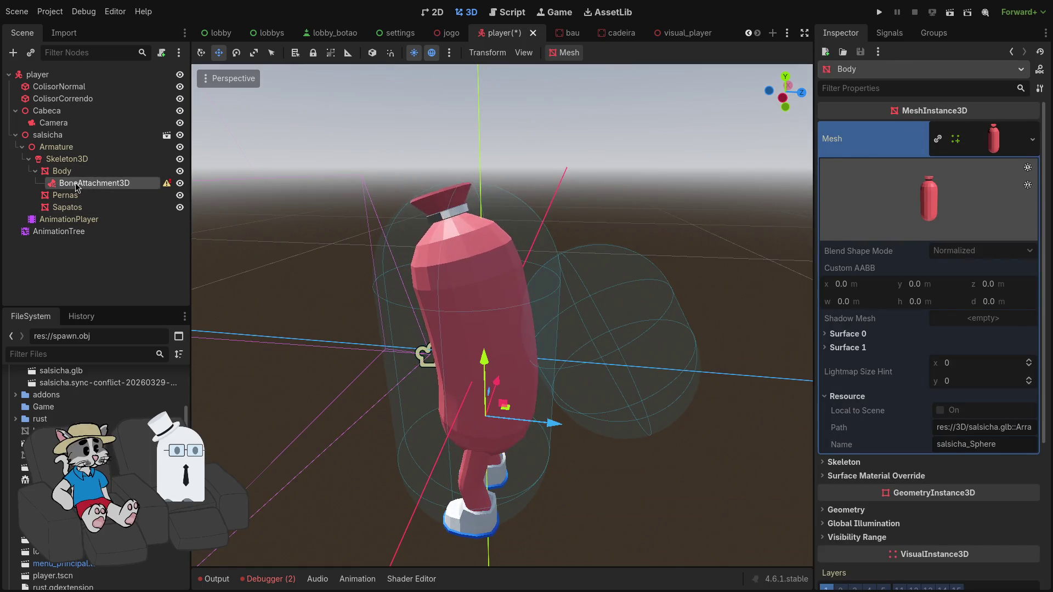
left_click(965, 127)
type("0")
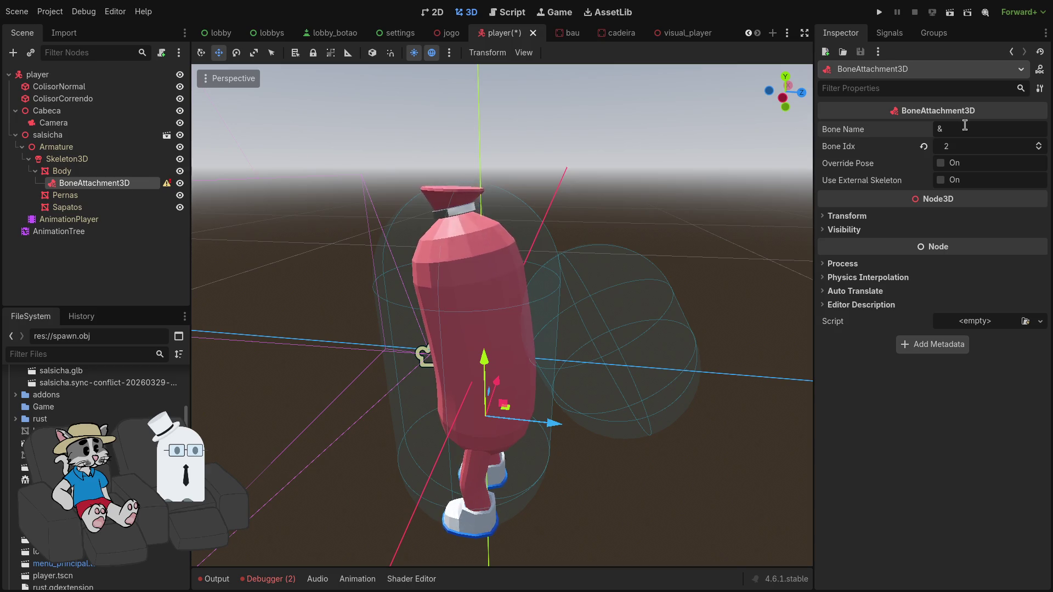
type("1")
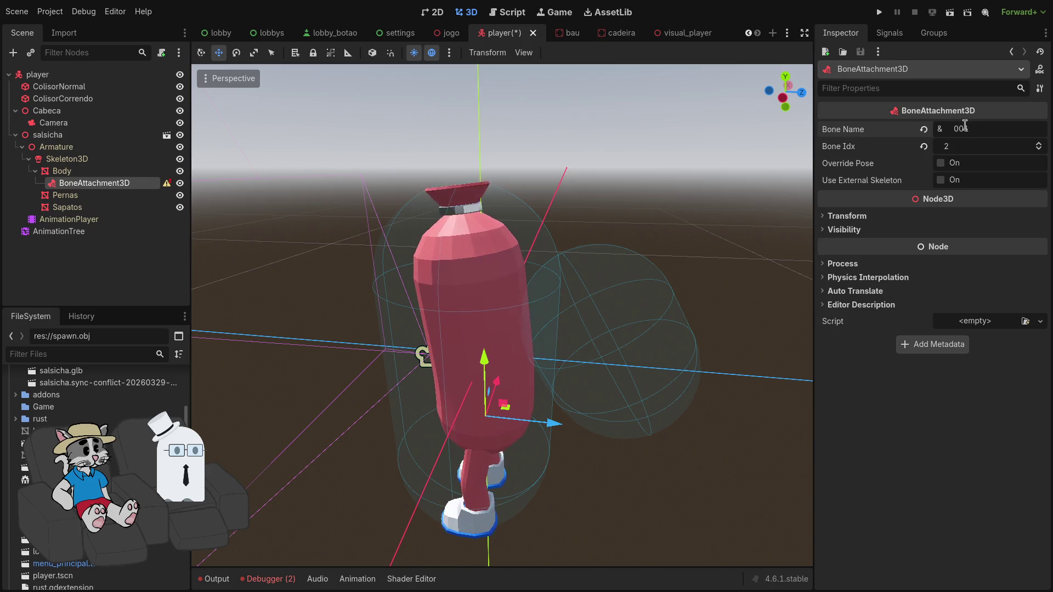
left_click(925, 144)
left_click(942, 131)
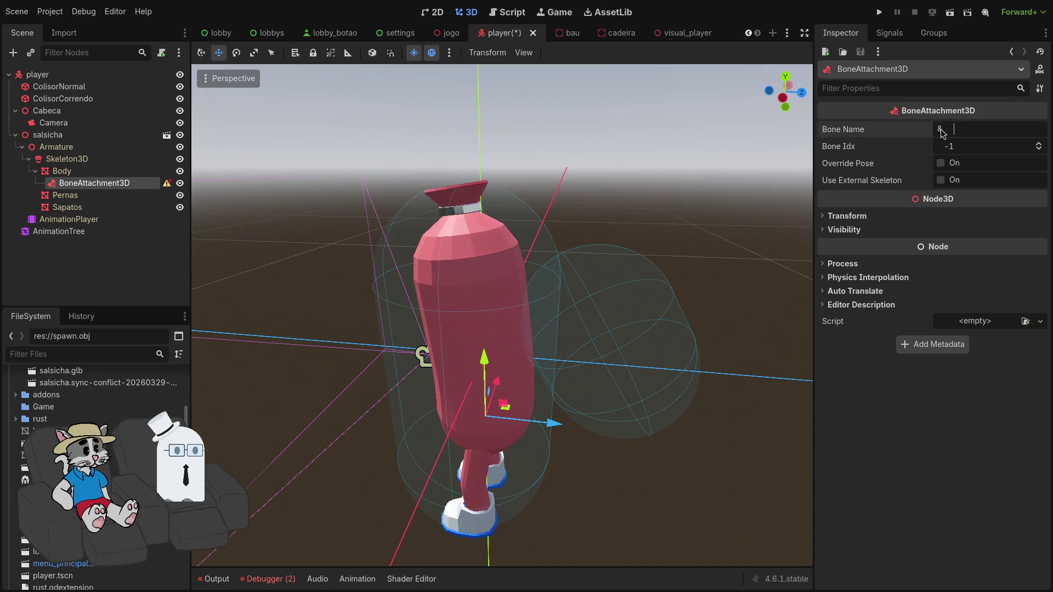
left_click(88, 197)
left_click(77, 172)
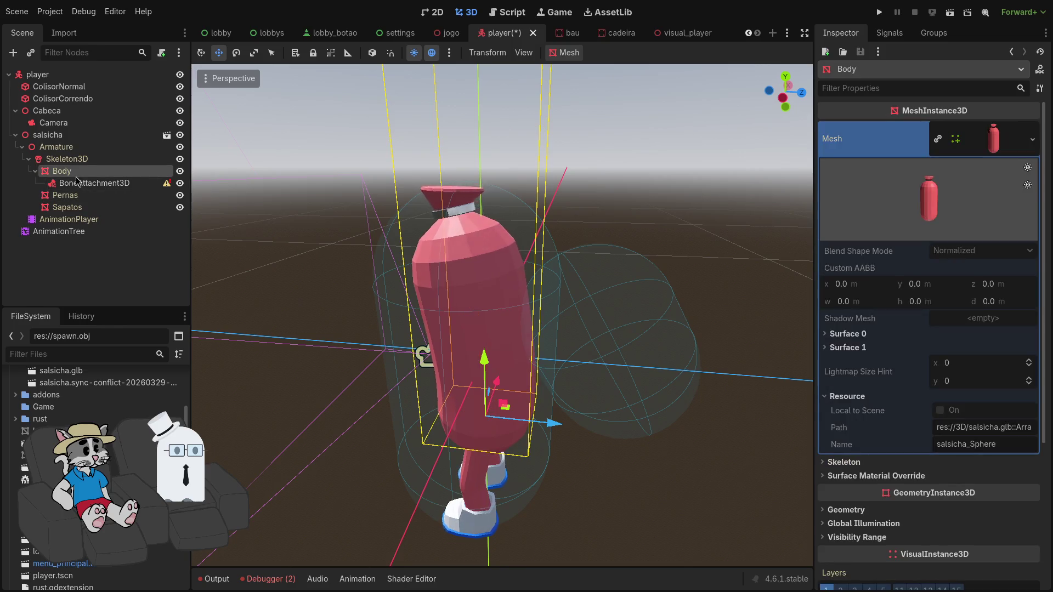
Move the BoneAttachment3D directly under Skeleton3D
left_click(68, 160)
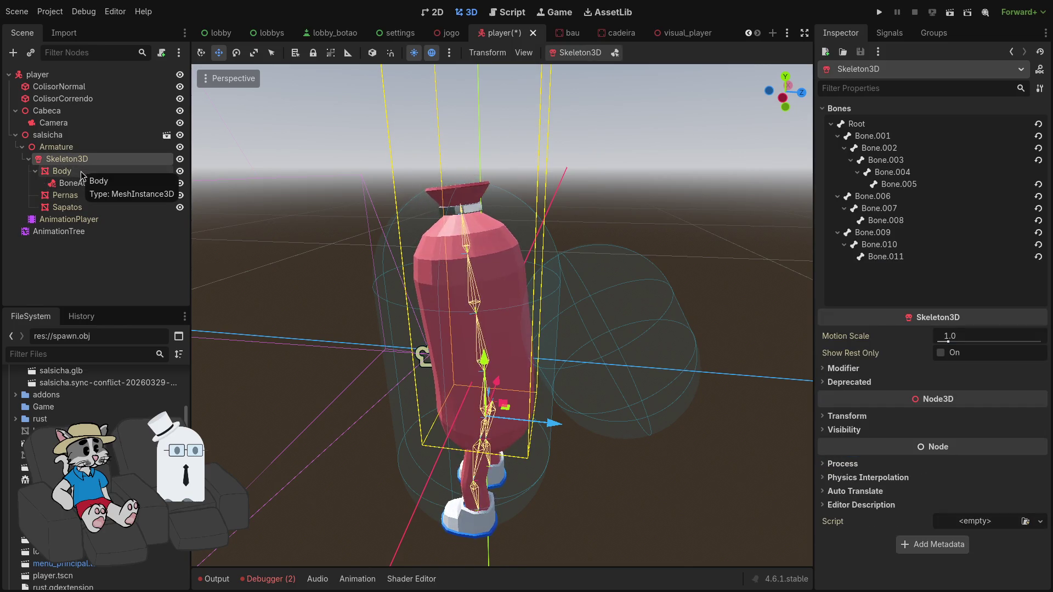
left_click_drag(81, 183, 85, 170)
key("ctrl+z")
key("ctrl+shift+z")
Set the attachment's Bone Name to Bone.003 instead of Bone.002
left_click(1032, 132)
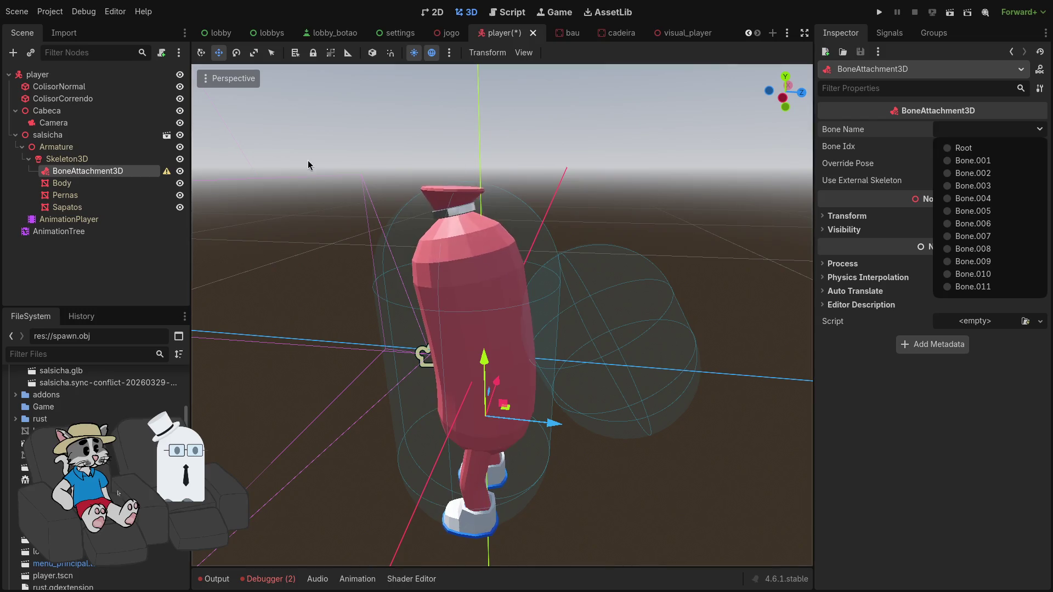
left_click(161, 161)
left_click(130, 161)
left_click(131, 174)
left_click(1004, 129)
left_click(1003, 169)
left_click(1021, 129)
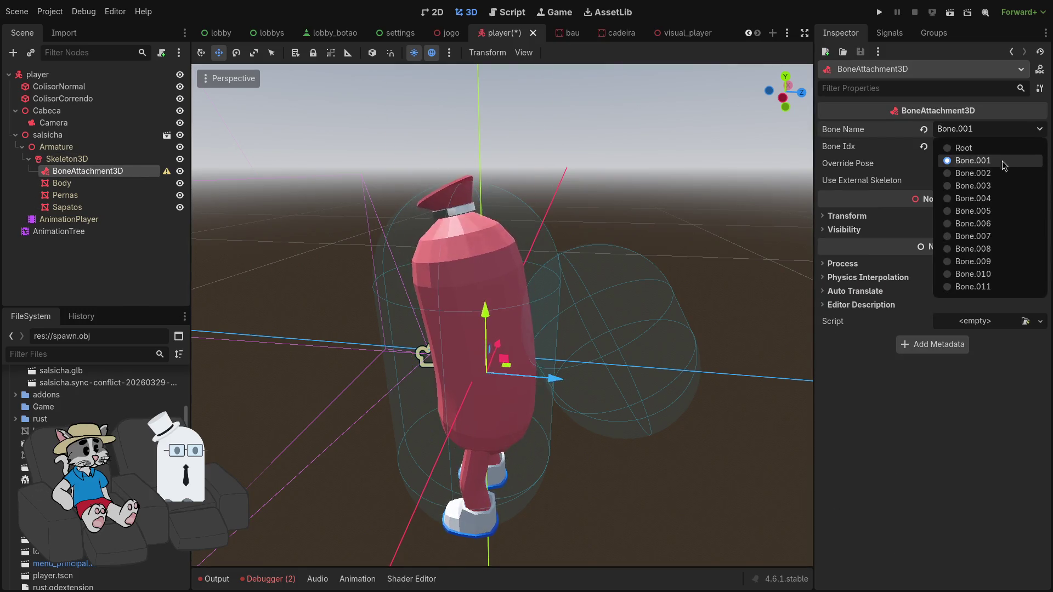
left_click(1002, 175)
left_click(1031, 132)
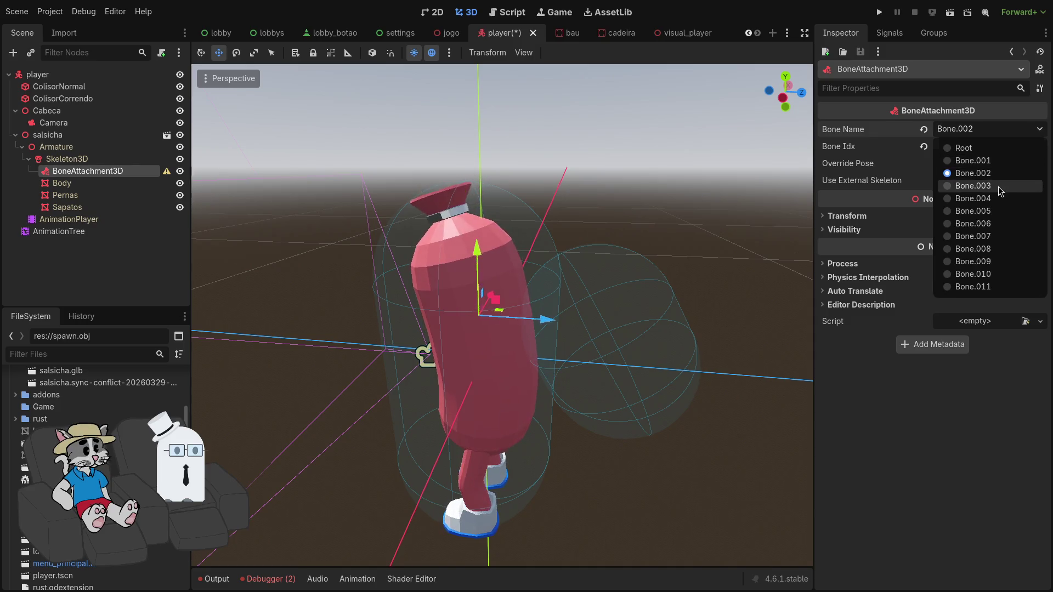
left_click(1006, 187)
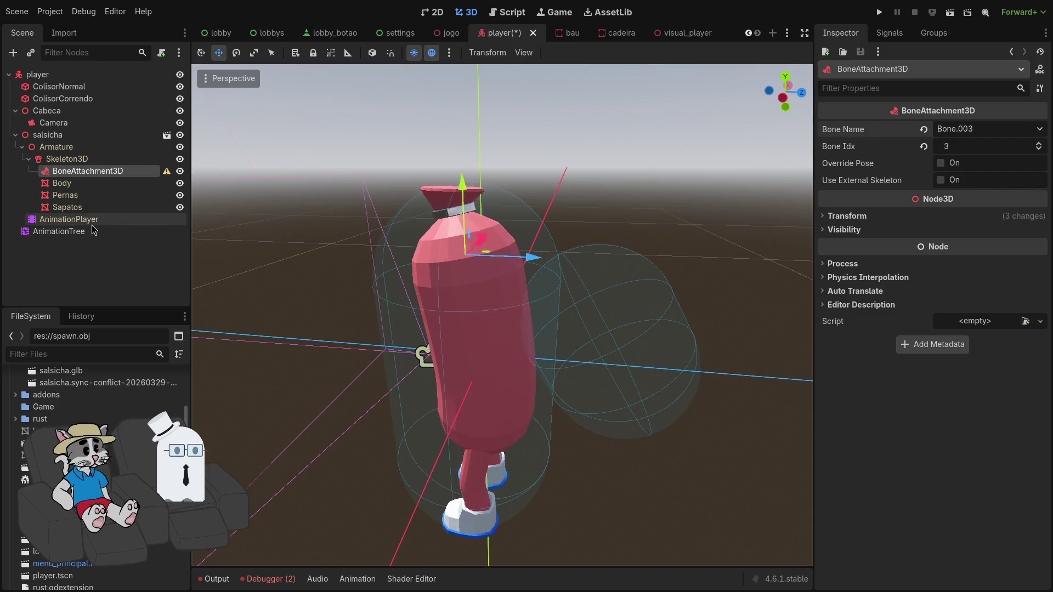
Put ColisorCorrendo under the BoneAttachment3D and resize its capsule to 0.106 radius, 0.271 height
left_click_drag(71, 103, 88, 170)
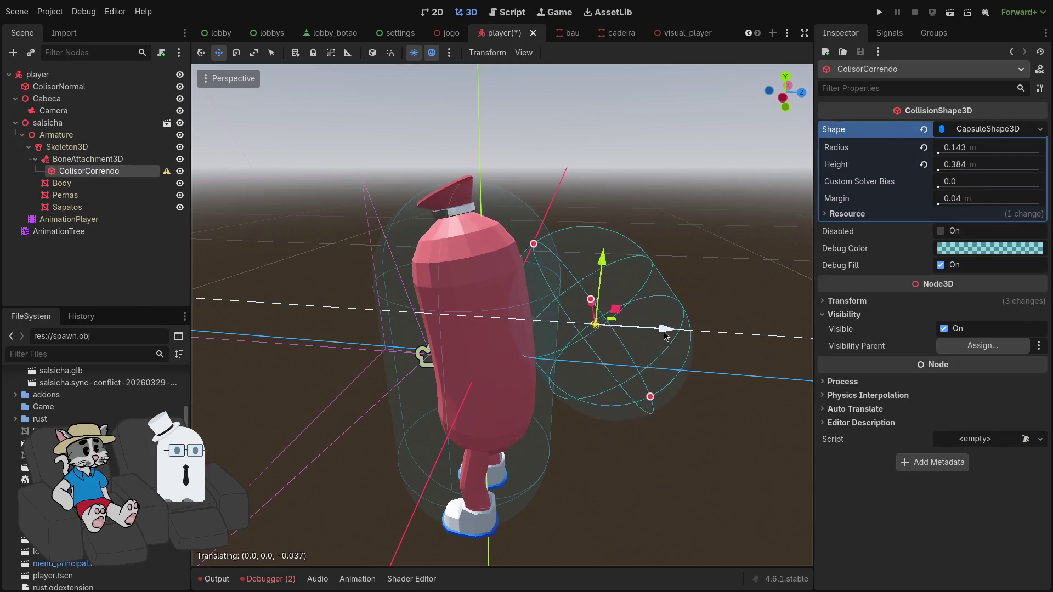
left_click_drag(483, 259, 475, 214)
left_click_drag(542, 353, 542, 352)
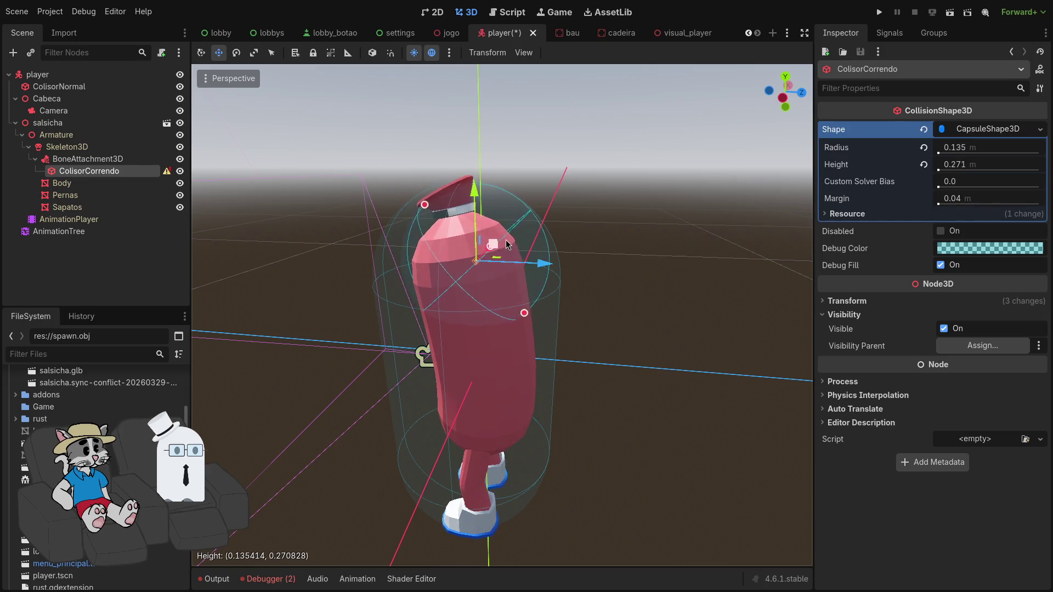
scroll(532, 244, "up", 3)
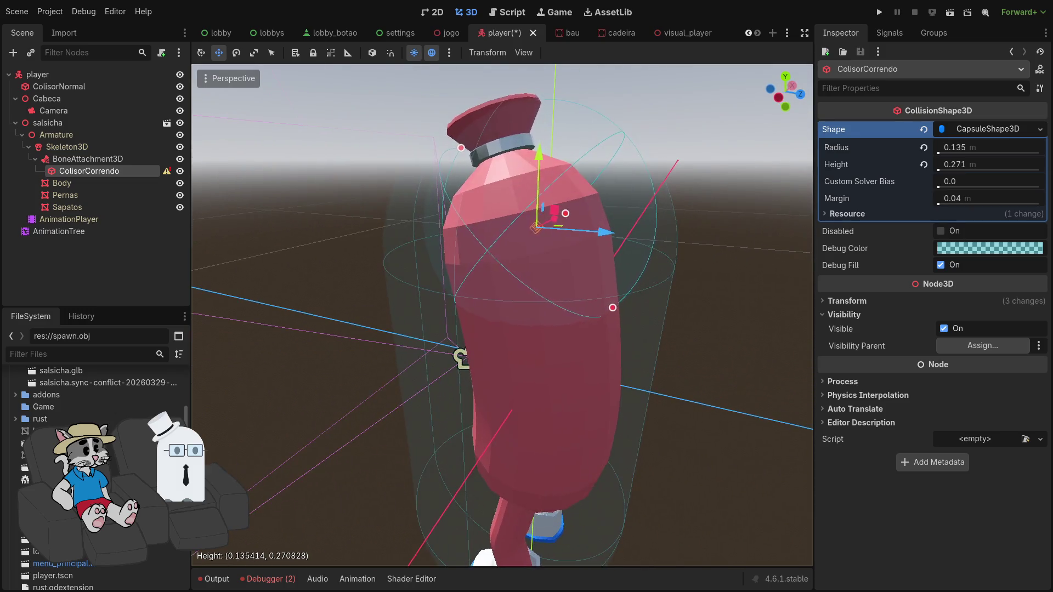
left_click_drag(565, 216, 569, 235)
Reset the collider's rotation to zero and move the capsule onto the sausage's body
key("e")
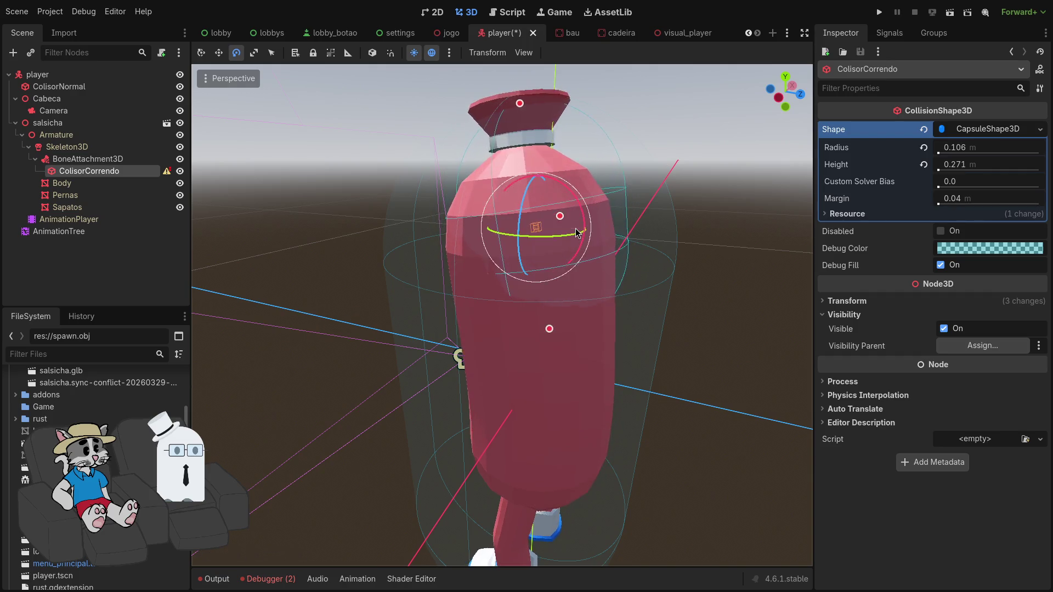
left_click(845, 302)
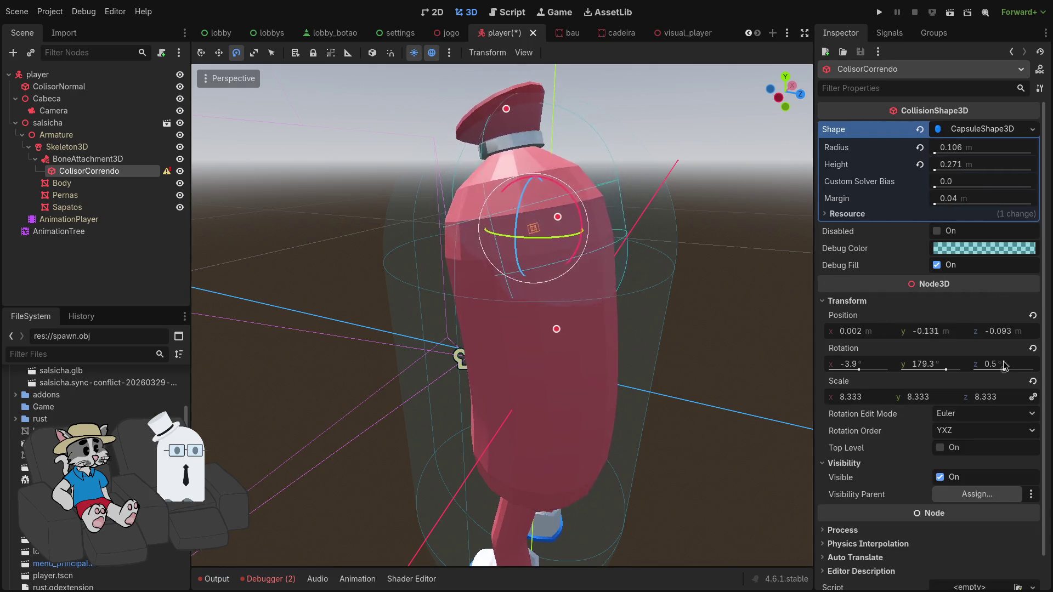
left_click(1033, 347)
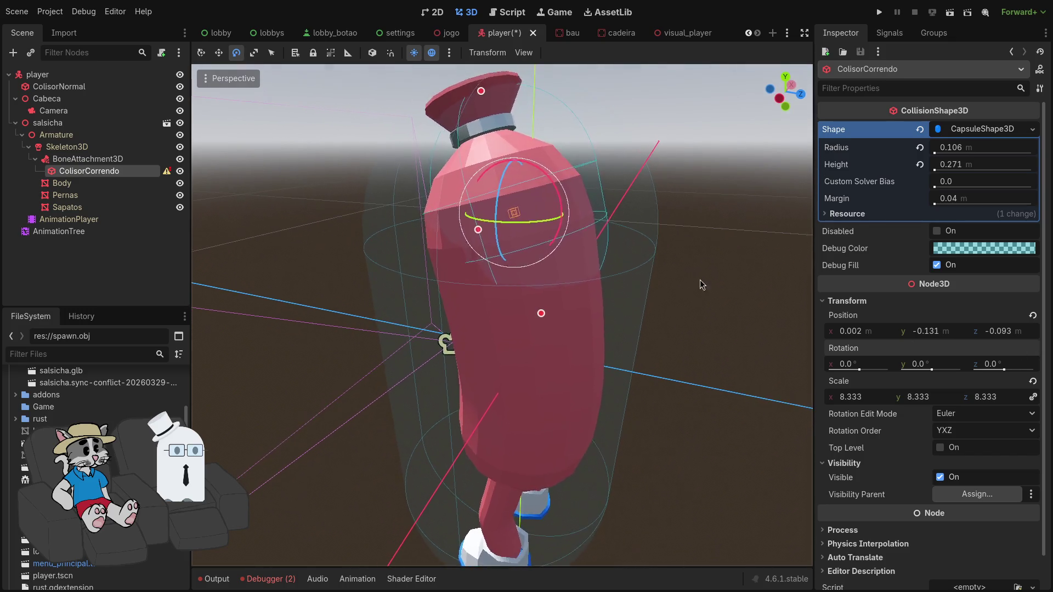
key("w")
mouse_move(575, 223)
left_mouse_down()
mouse_move(511, 230)
mouse_move(442, 336)
left_mouse_up()
scroll(502, 315, "down", 5)
scroll(502, 316, "up", 5)
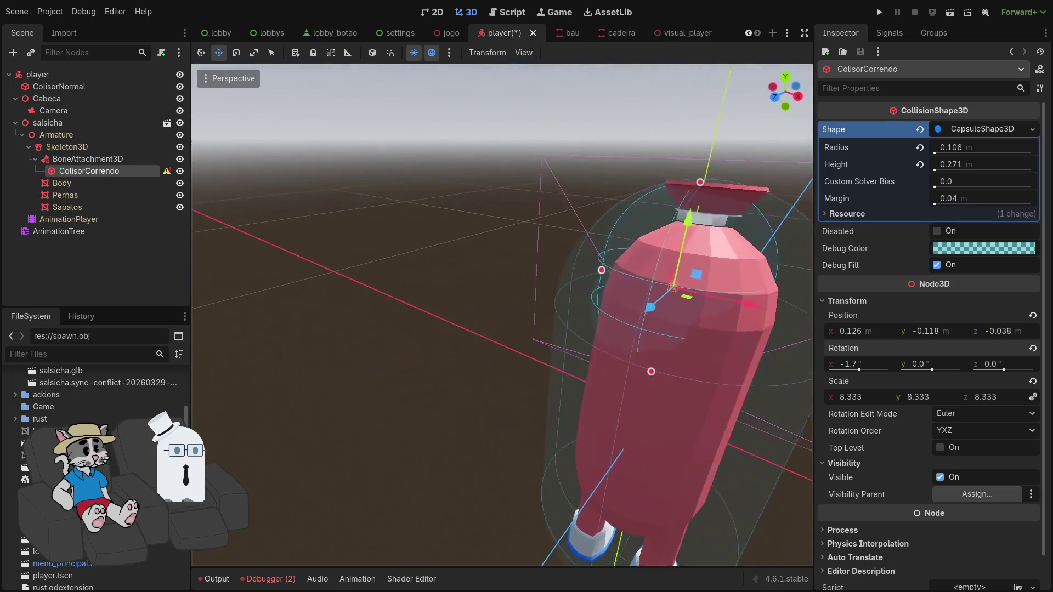
key("f")
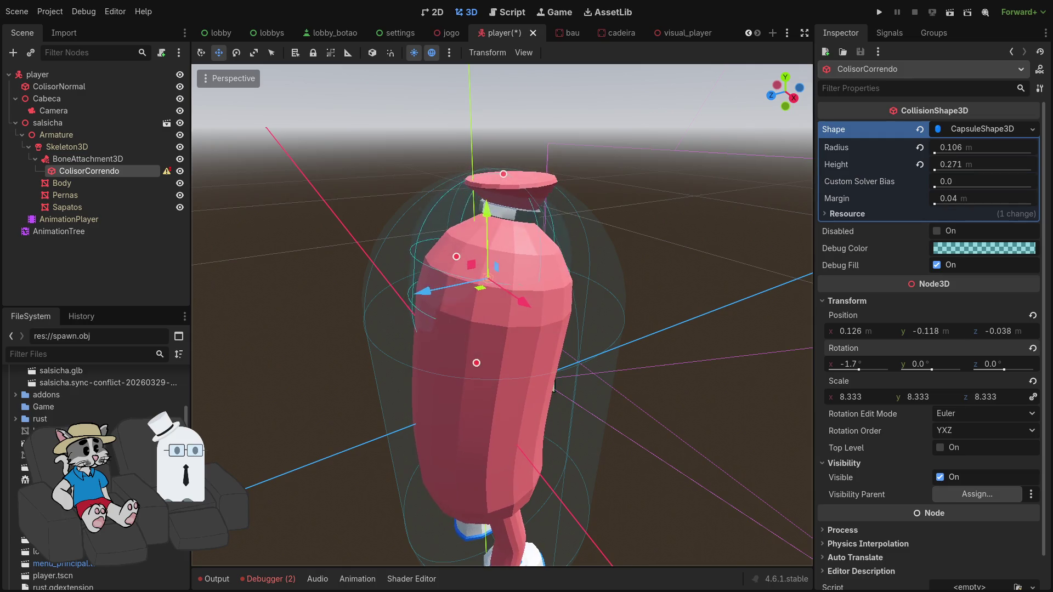
Run the game, host a lobby, play a match as the sausage, then stop it
key("F5")
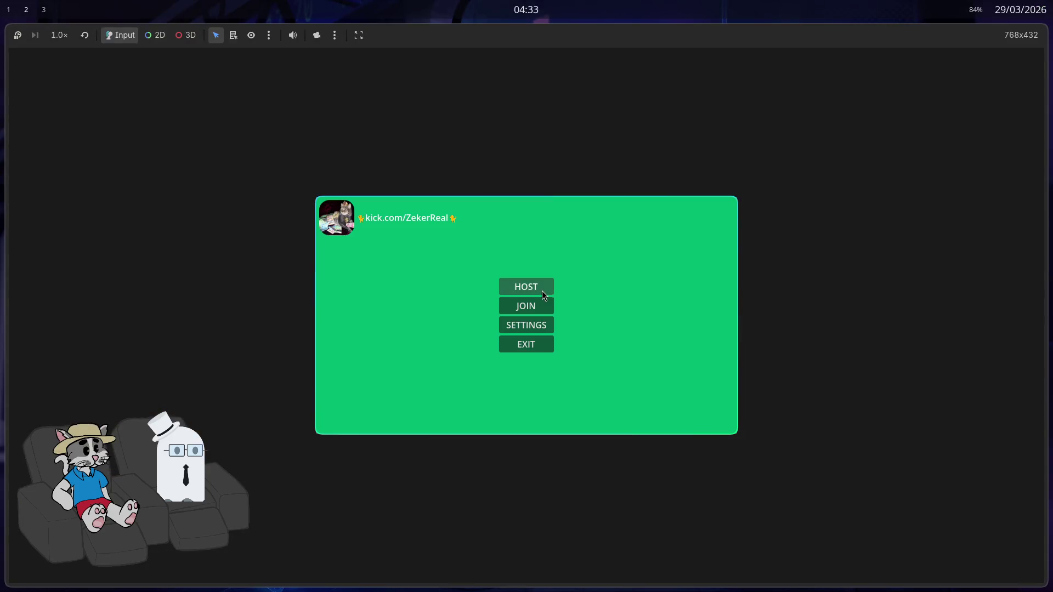
left_click(543, 291)
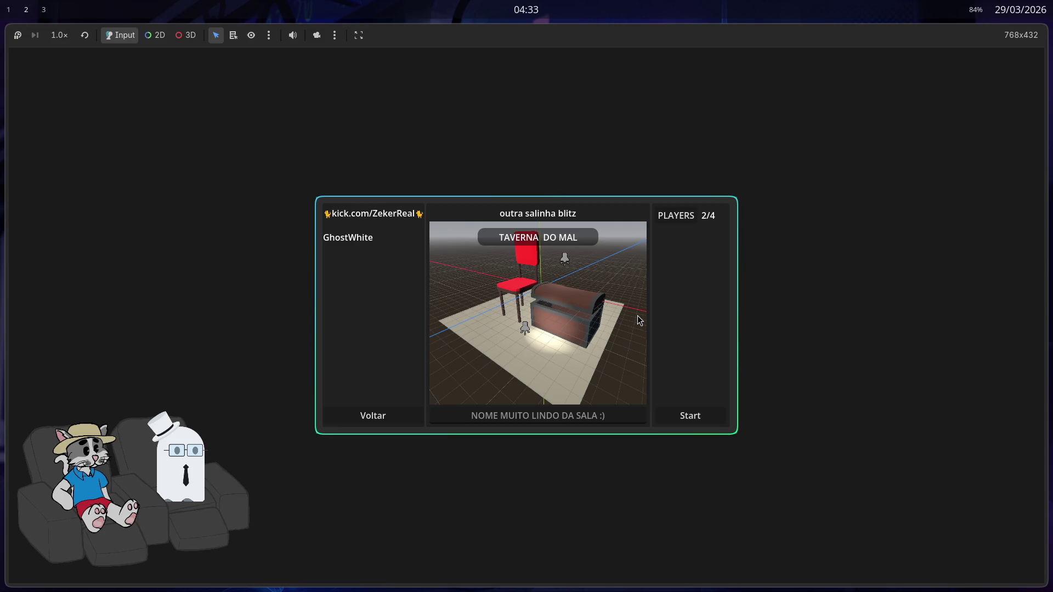
left_click(713, 421)
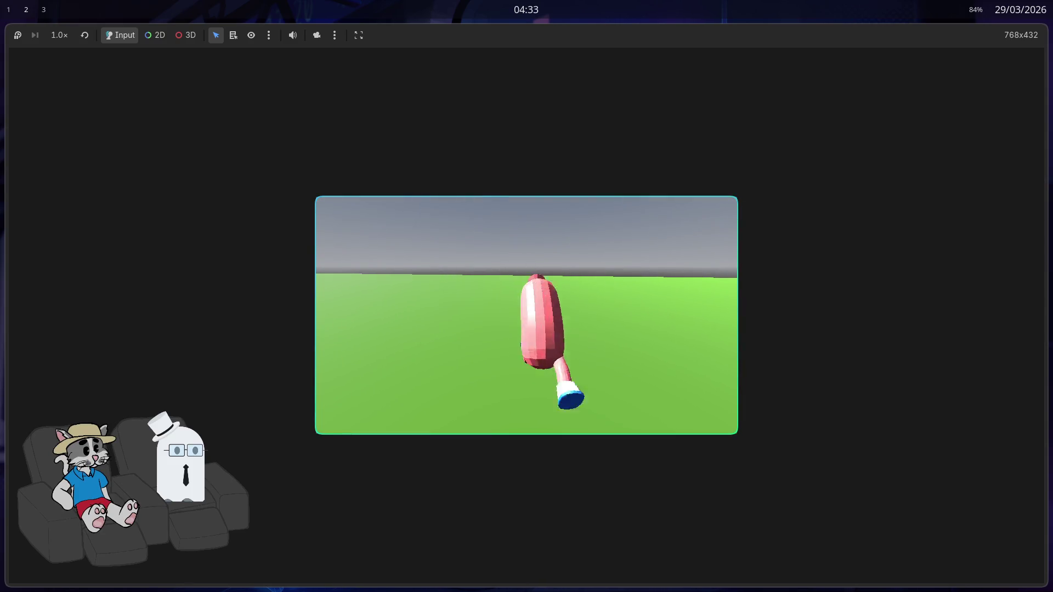
key("F8")
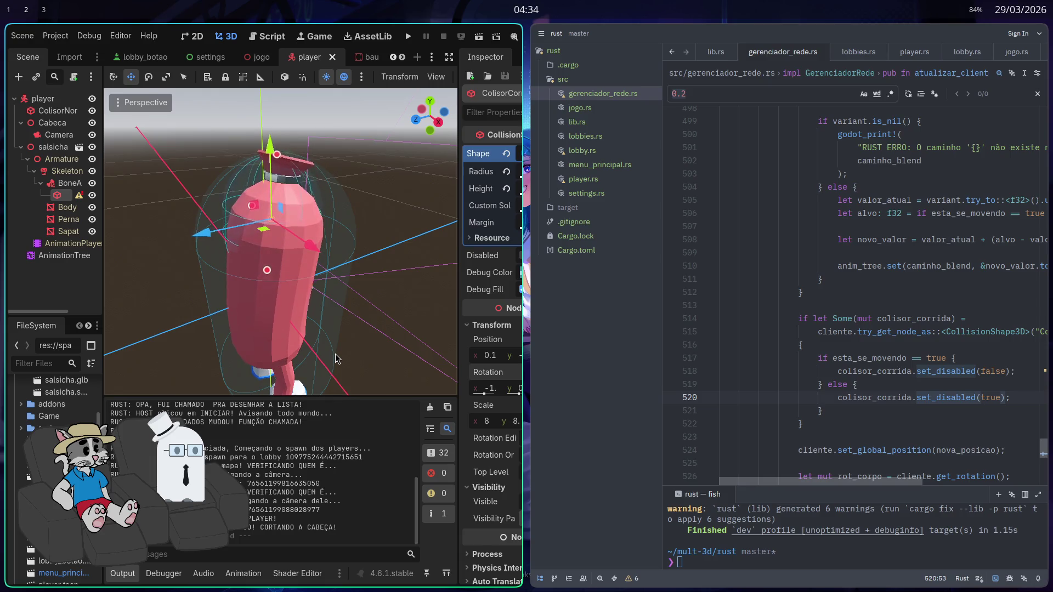
Maximize the editor, stretch the capsule to 0.451 height, and show its non-uniform-scale warning
key("super+f")
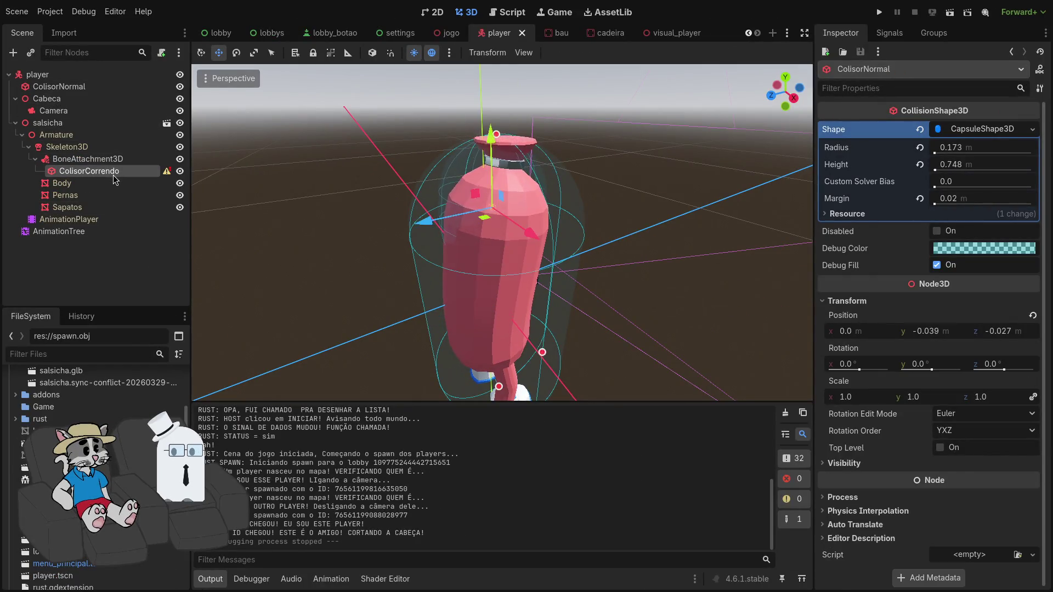
scroll(557, 280, "down", 5)
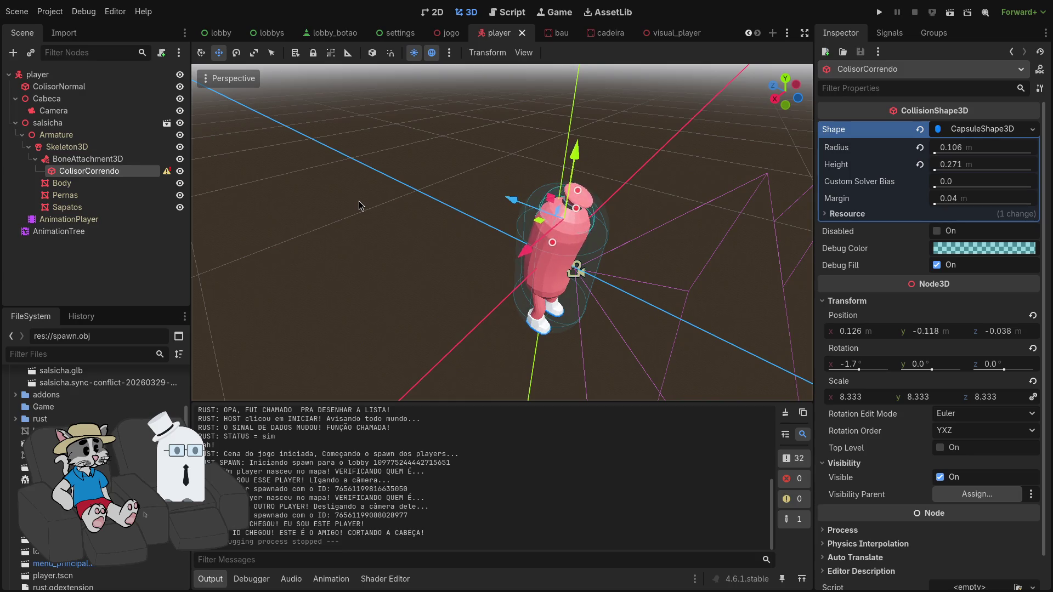
left_click_drag(577, 192, 596, 143)
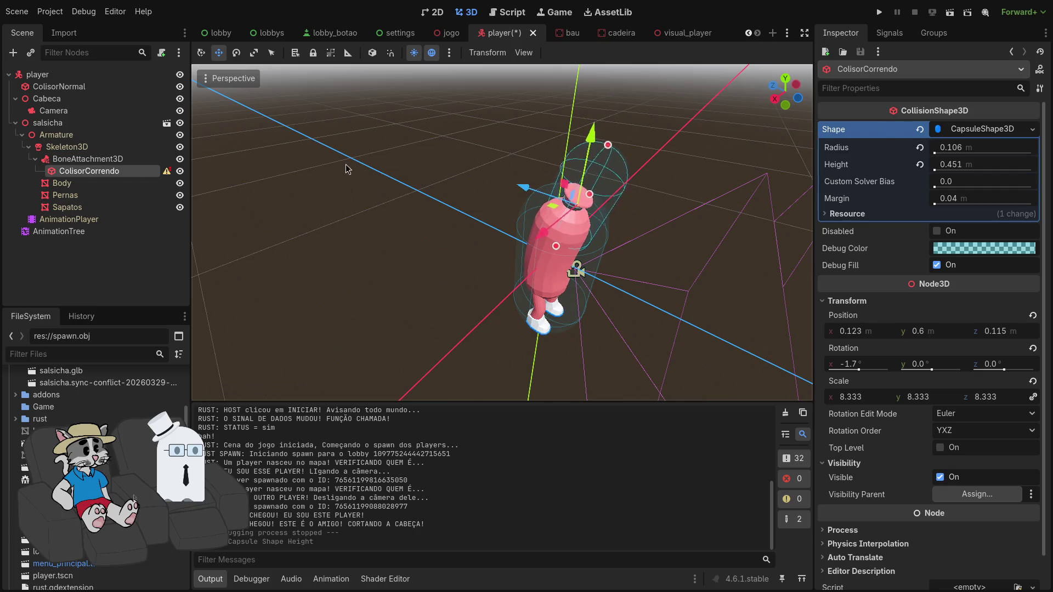
left_click(167, 171)
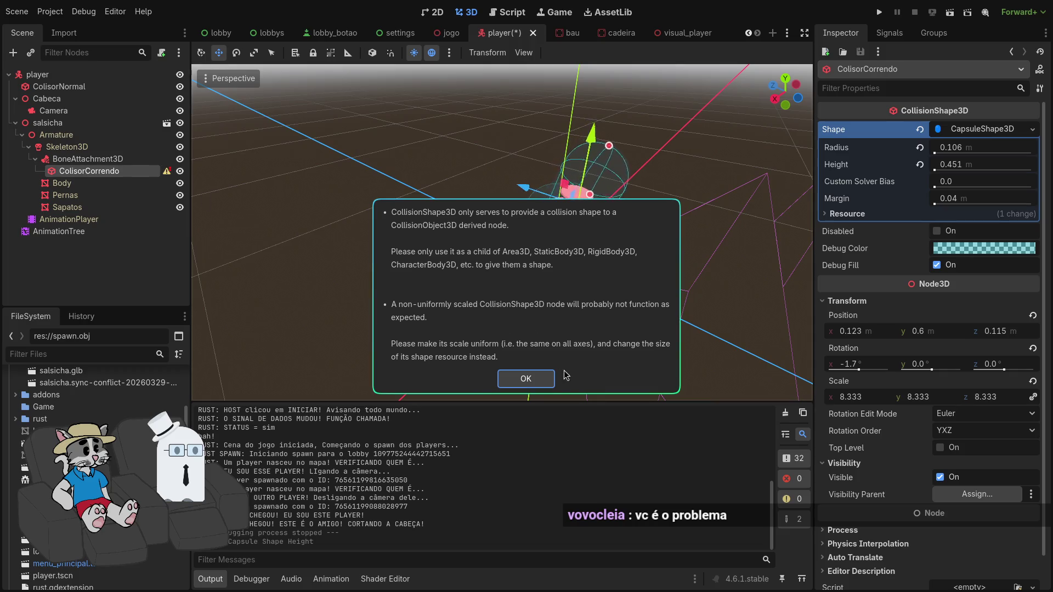
Dismiss the warning, reselect ColisorCorrendo via BoneAttachment3D, orbit to its back, and undo the latest capsule edit
left_click(526, 379)
right_click(117, 172)
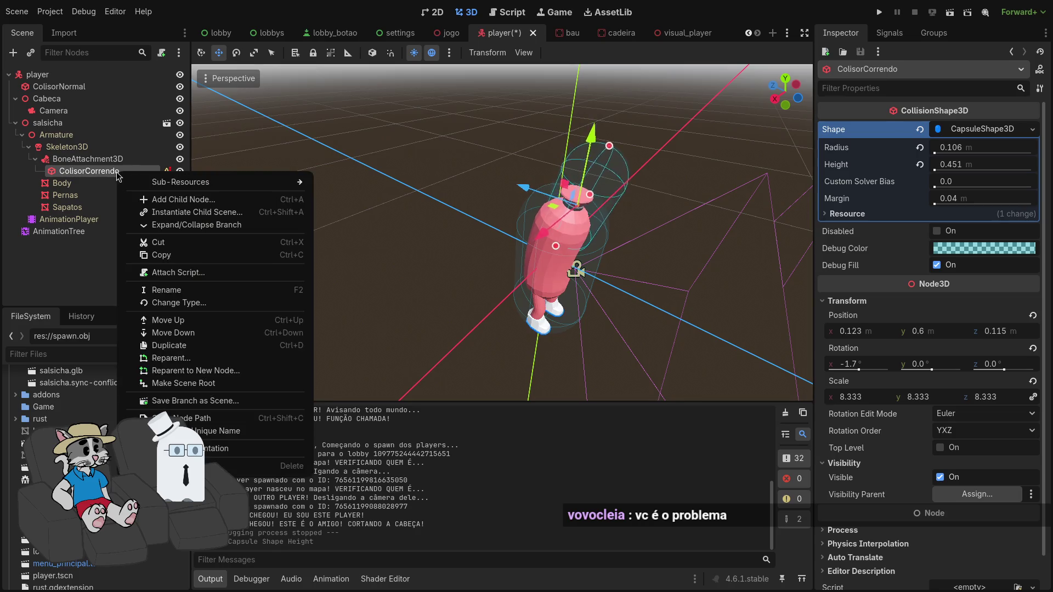
left_click(108, 169)
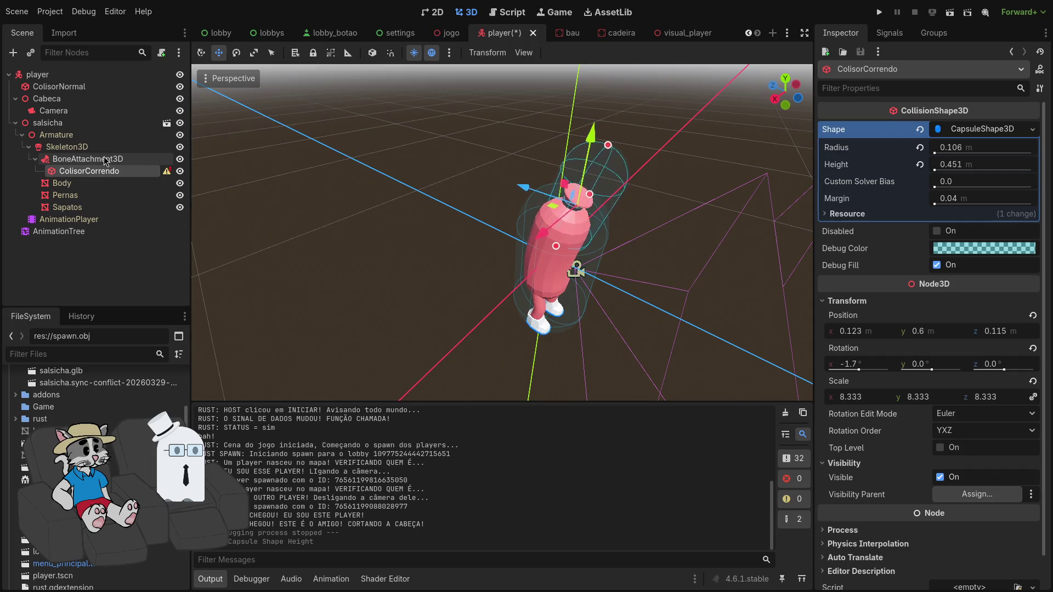
left_click(106, 160)
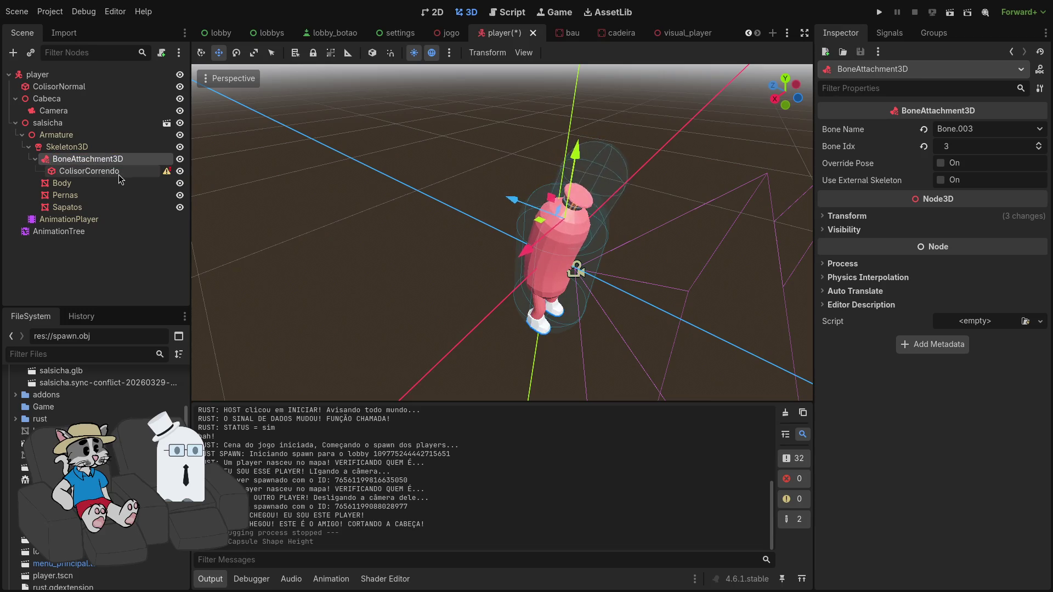
left_click(116, 172)
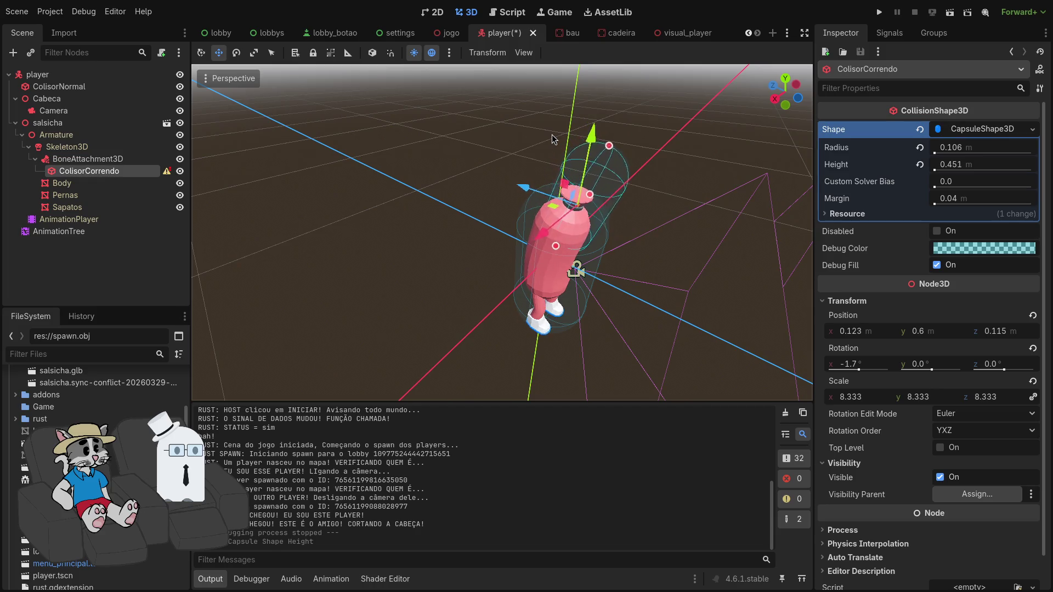
mouse_move(552, 138)
left_mouse_down()
mouse_move(444, 146)
mouse_move(445, 118)
mouse_move(591, 165)
left_mouse_up()
key("ctrl+z")
key("ctrl+z")
key("ctrl+z")
Undo until BoneAttachment3D is removed and ColisorCorrendo is back under player
key("ctrl+z")
key("ctrl+z")
key("ctrl+z")
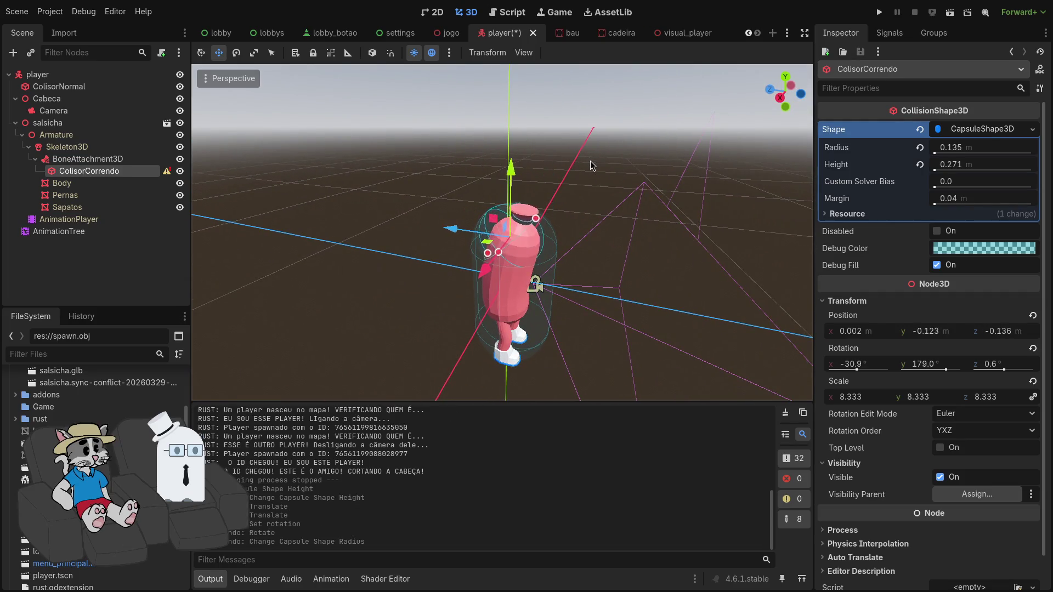
key("ctrl+z")
key("ctrl+z")
key("ctrl+z")
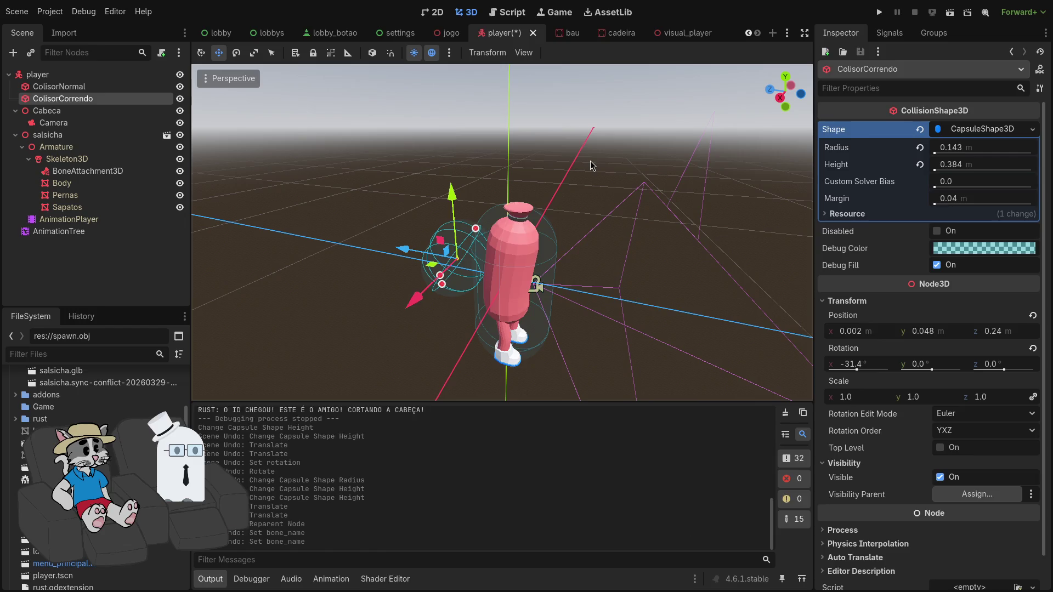
key("ctrl+z")
key("ctrl+z")
key("ctrl+z")
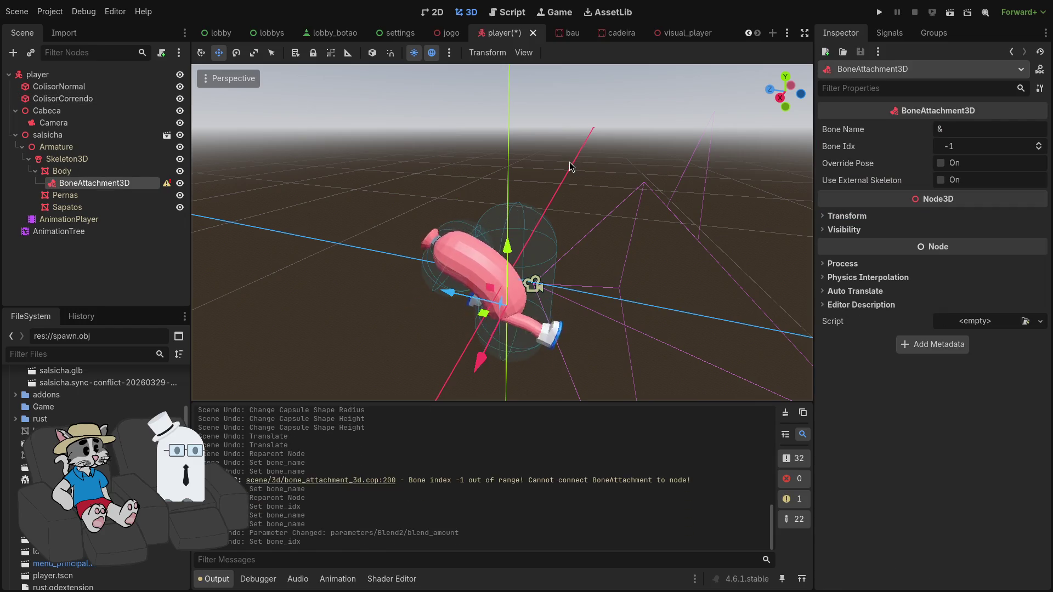
key("ctrl+z")
key("ctrl+z")
key("ctrl+z")
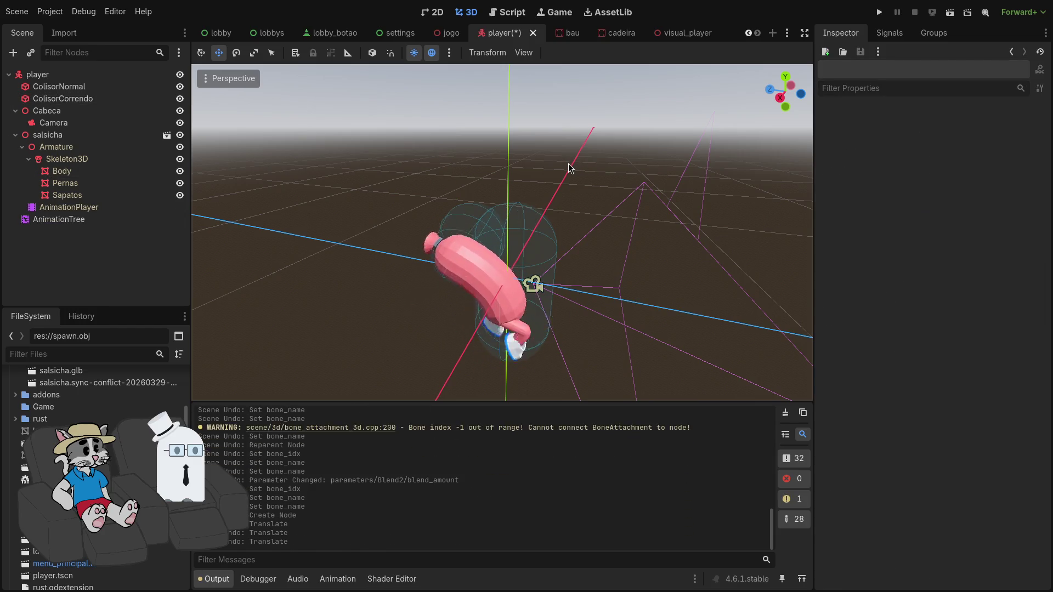
left_click_drag(560, 173, 488, 218)
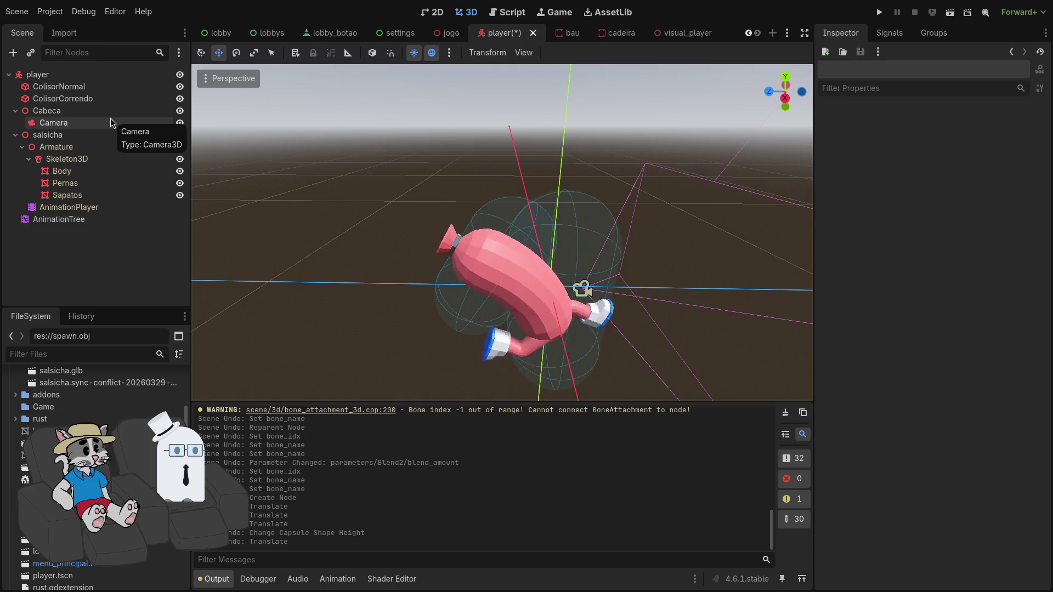
Tick Disabled on ColisorCorrendo and expand its CapsuleShape3D to show radius, height and margin
left_click(101, 99)
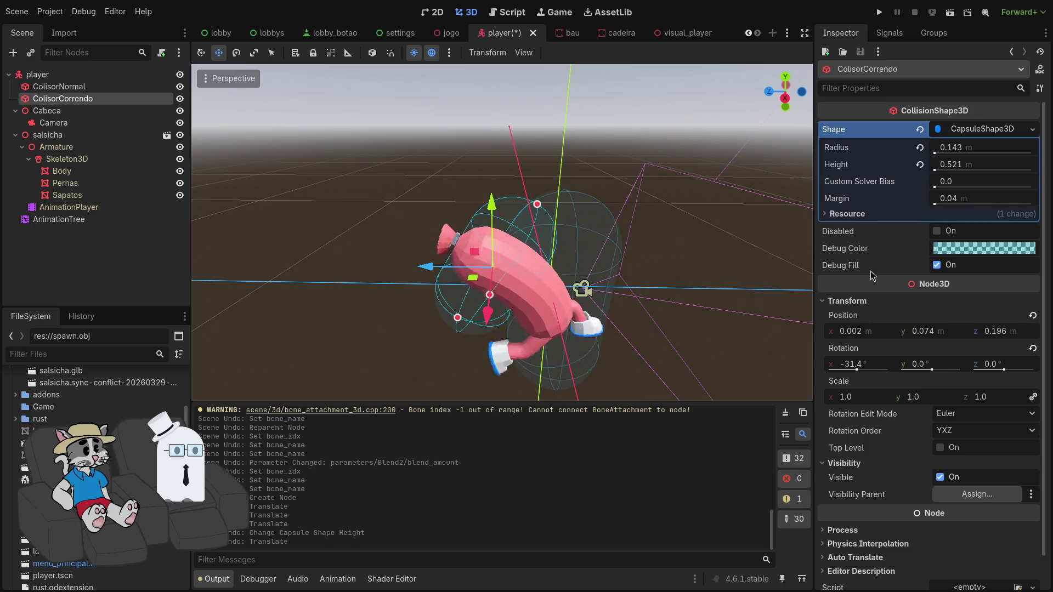
scroll(887, 344, "down", 1)
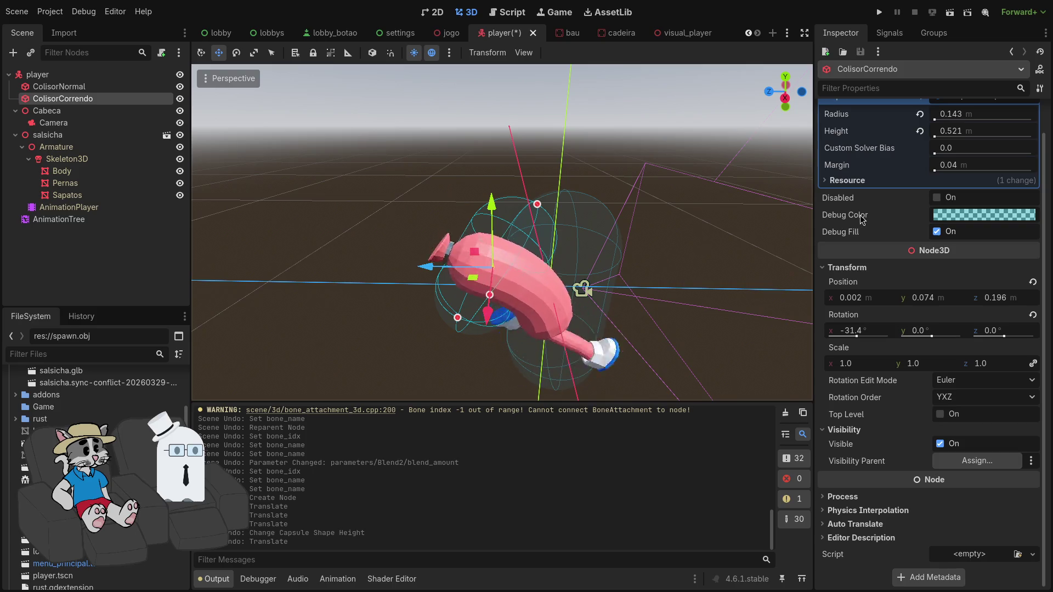
left_click(938, 199)
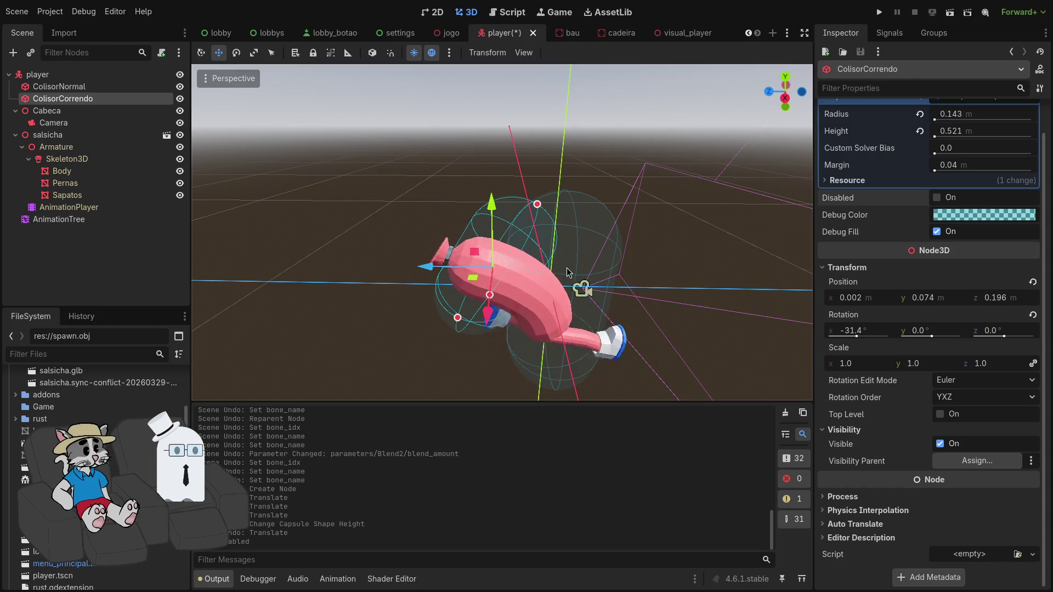
scroll(949, 137, "up", 2)
left_click(971, 129)
left_click(972, 131)
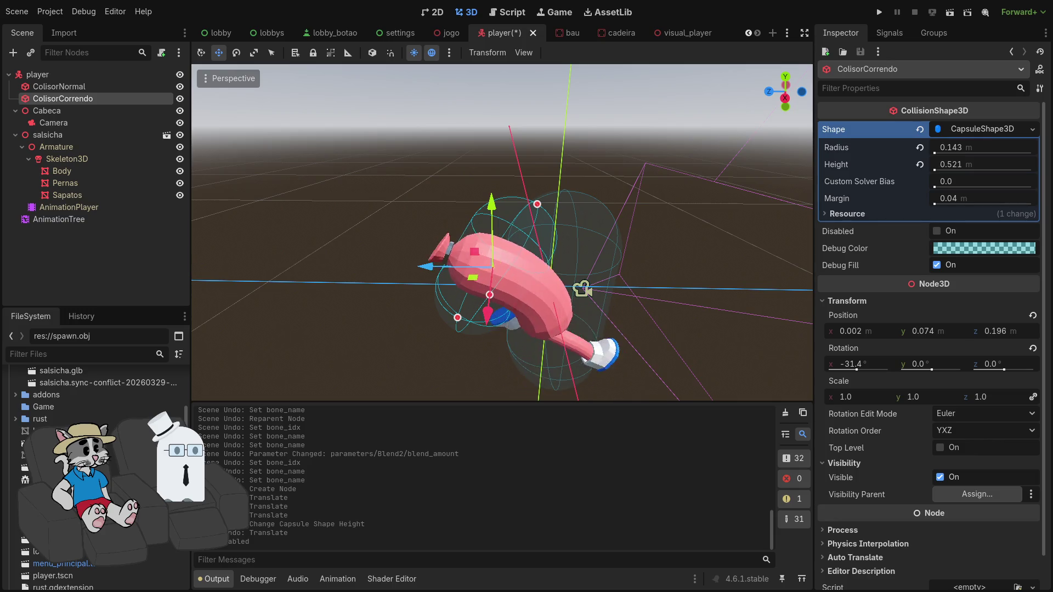
Move and tilt the running capsule forward so it lines up with the bent sausage body
left_click_drag(426, 268, 477, 277)
key("e")
left_click_drag(558, 226, 543, 236)
key("w")
mouse_move(541, 201)
left_mouse_down()
mouse_move(540, 215)
mouse_move(498, 202)
mouse_move(498, 170)
mouse_move(538, 106)
left_mouse_up()
scroll(528, 236, "up", 3)
scroll(490, 207, "down", 3)
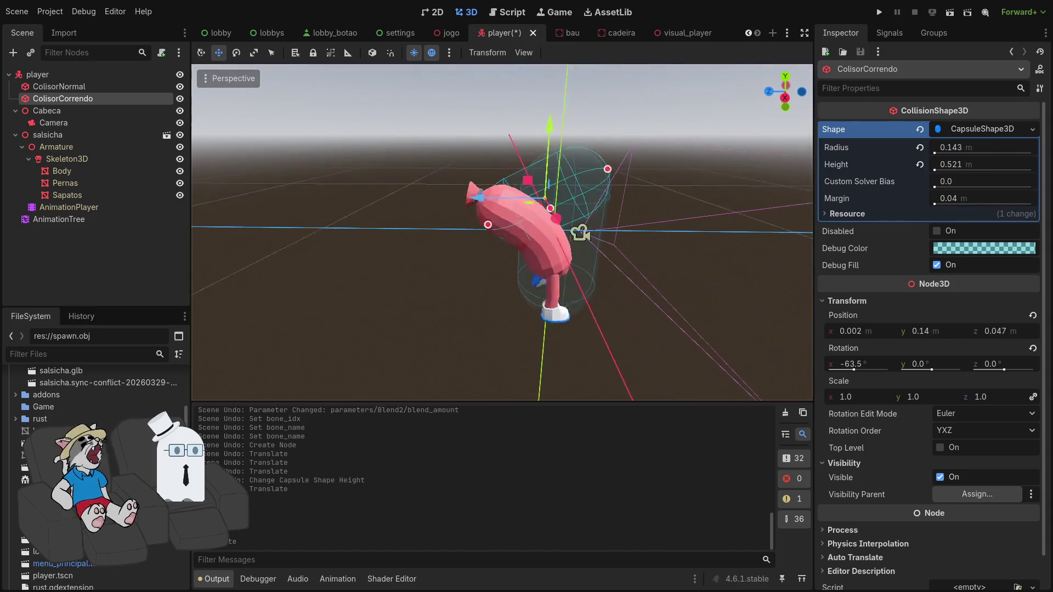
left_click_drag(490, 208, 476, 206)
scroll(494, 230, "up", 3)
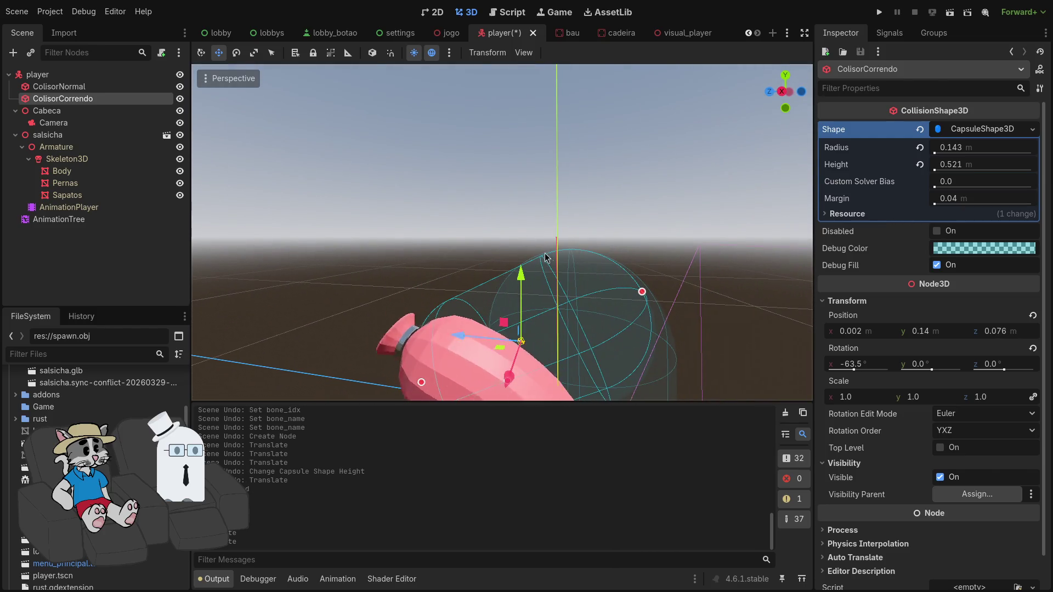
mouse_move(525, 272)
left_mouse_down()
mouse_move(351, 278)
mouse_move(553, 269)
left_mouse_up()
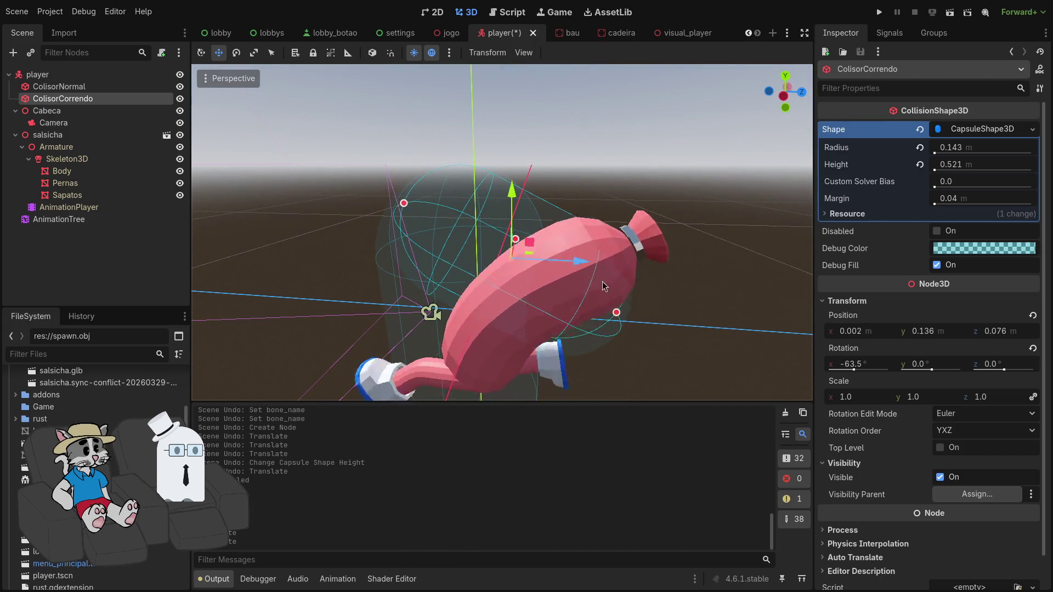
Lengthen the capsule to a height of 0.543, then deselect it
mouse_move(616, 312)
left_mouse_down()
mouse_move(636, 317)
mouse_move(516, 316)
mouse_move(627, 319)
left_mouse_up()
scroll(627, 318, "down", 3)
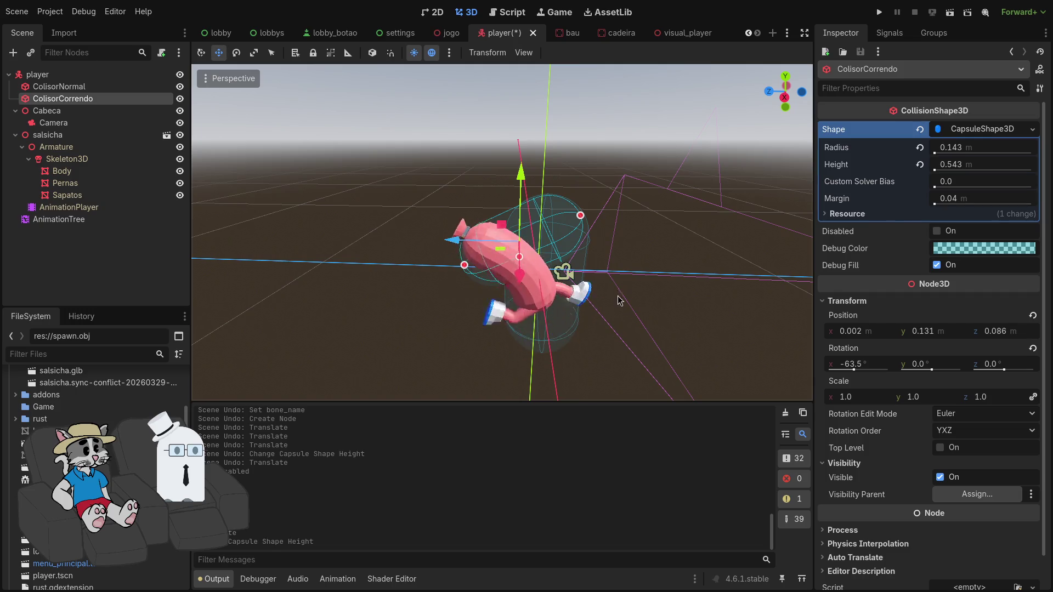
key("e")
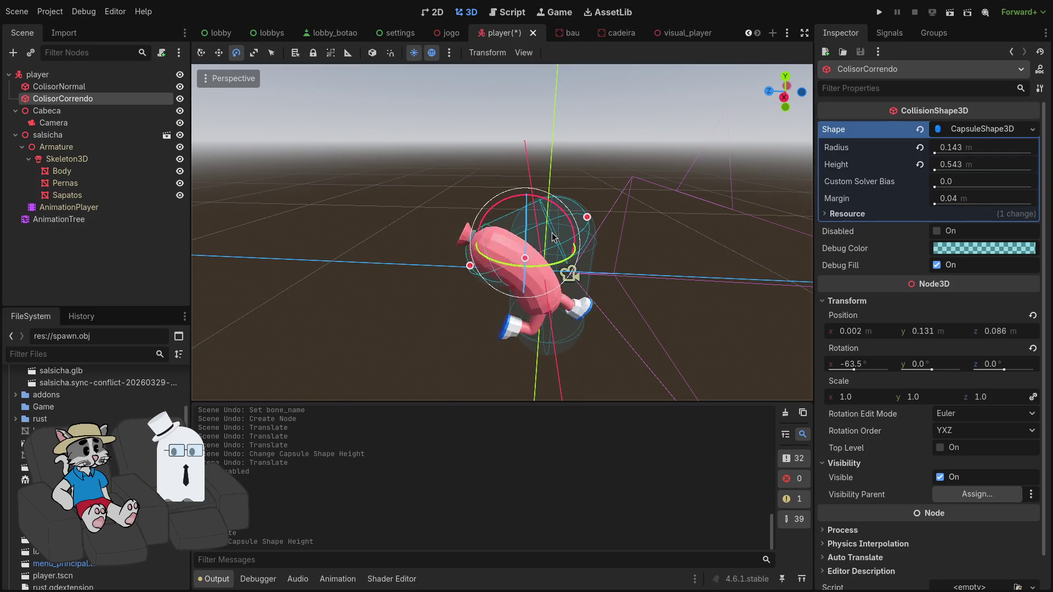
left_click(643, 233)
Compare the colliders, then tilt the ColisorCorrendo capsule back to about -47° on X
left_click(570, 274)
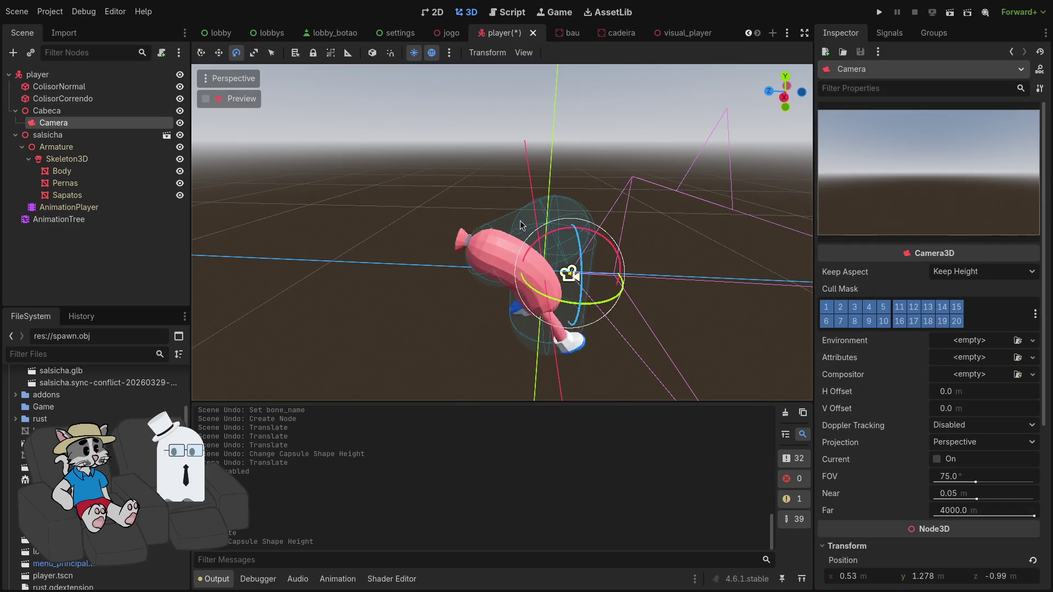
left_click(565, 242)
left_click(535, 258)
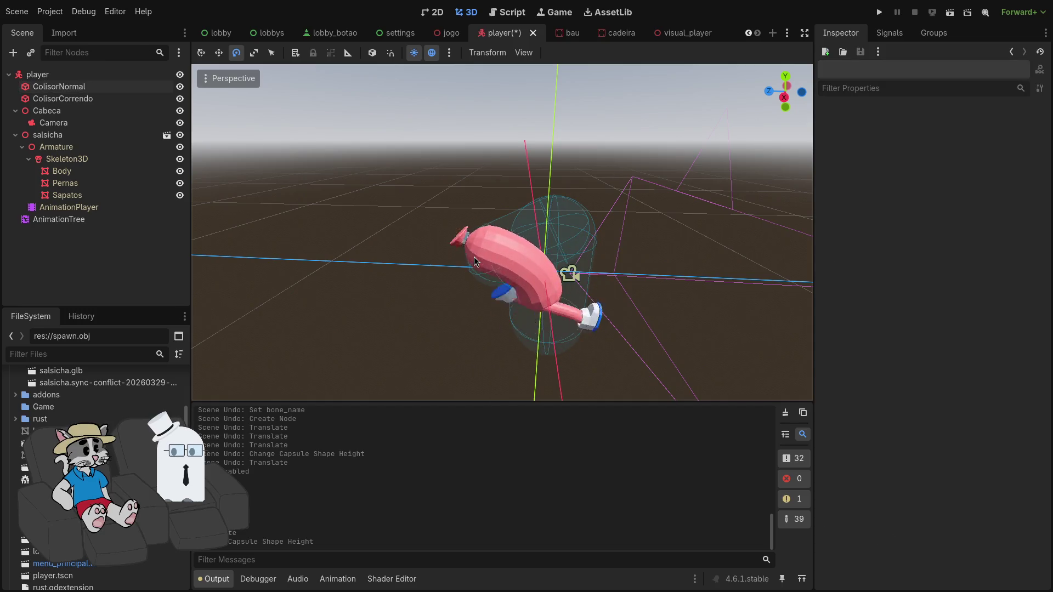
left_click(530, 249)
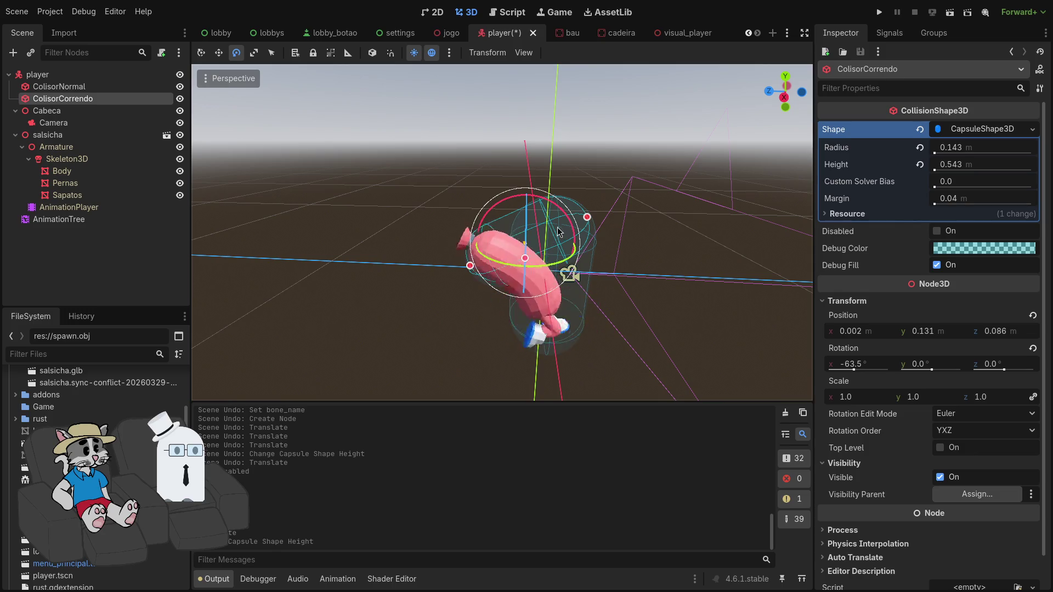
left_click_drag(571, 222, 560, 211)
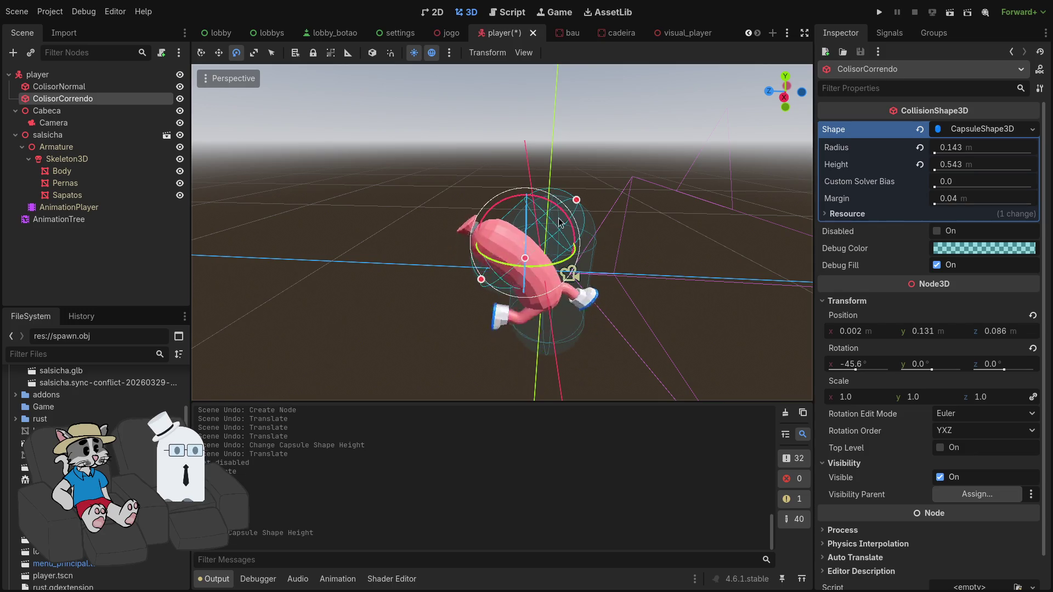
left_click(549, 258)
left_click(548, 257)
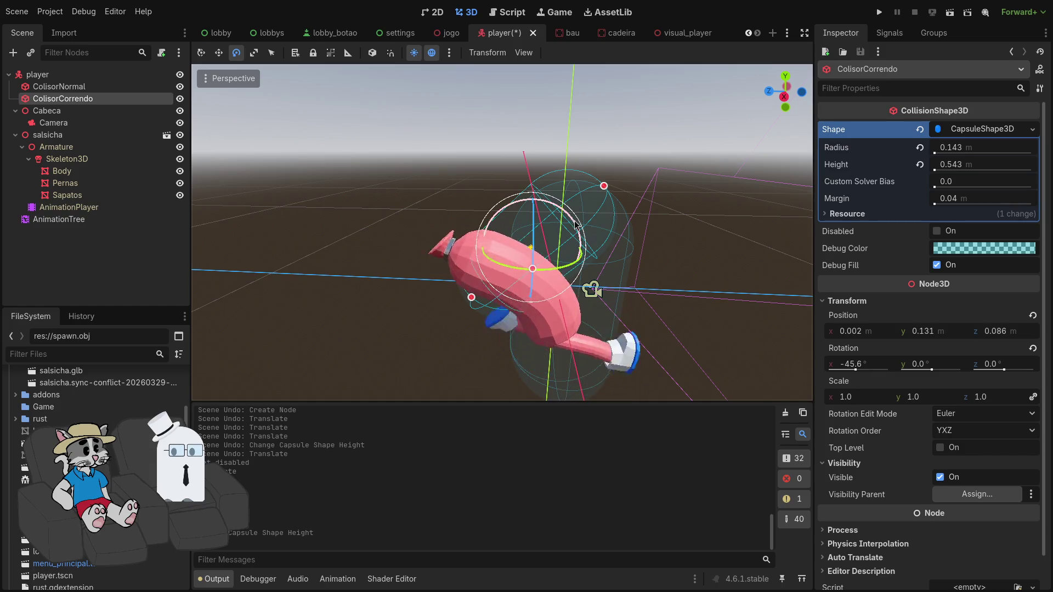
mouse_move(580, 241)
left_mouse_down()
mouse_move(567, 215)
mouse_move(584, 245)
left_mouse_up()
Raise the capsule to 0.159 on Y and launch the game with F5
key("w")
left_click_drag(533, 189, 535, 173)
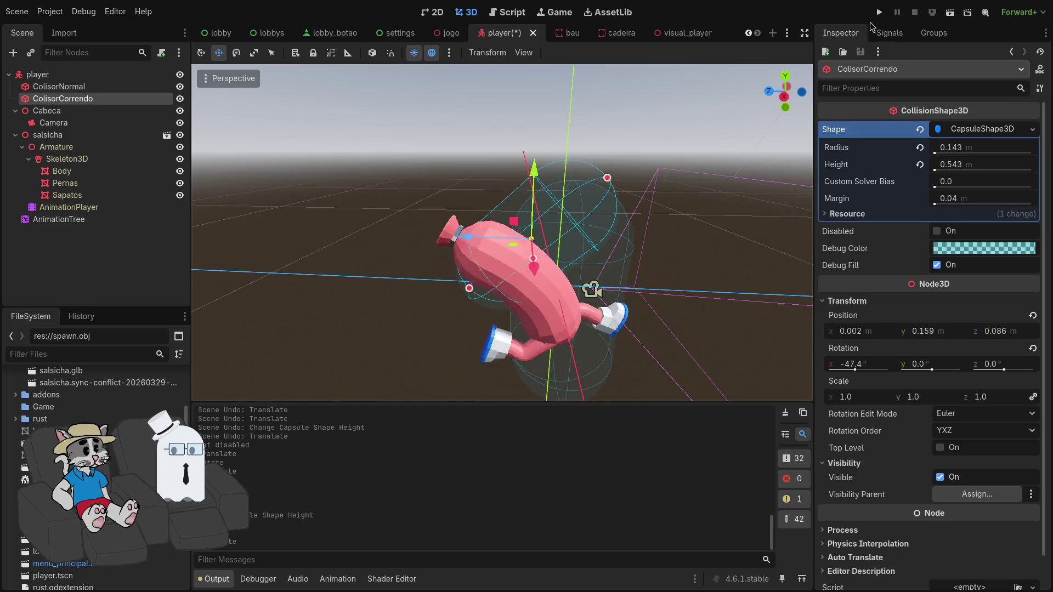
key("F5")
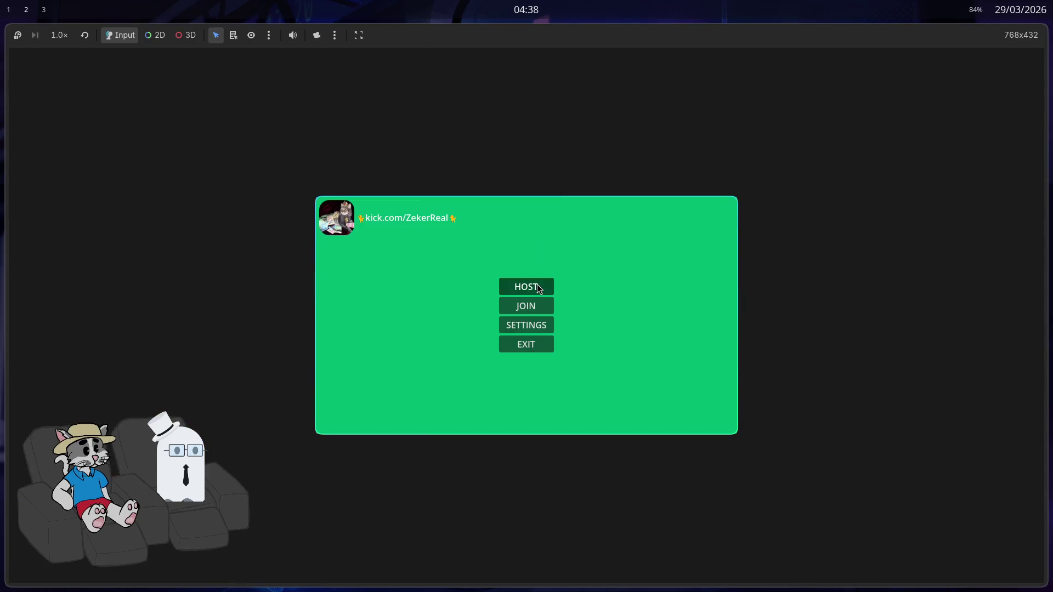
Host a lobby, start the match once the second player joins, walk around, then stop the game
left_click(537, 286)
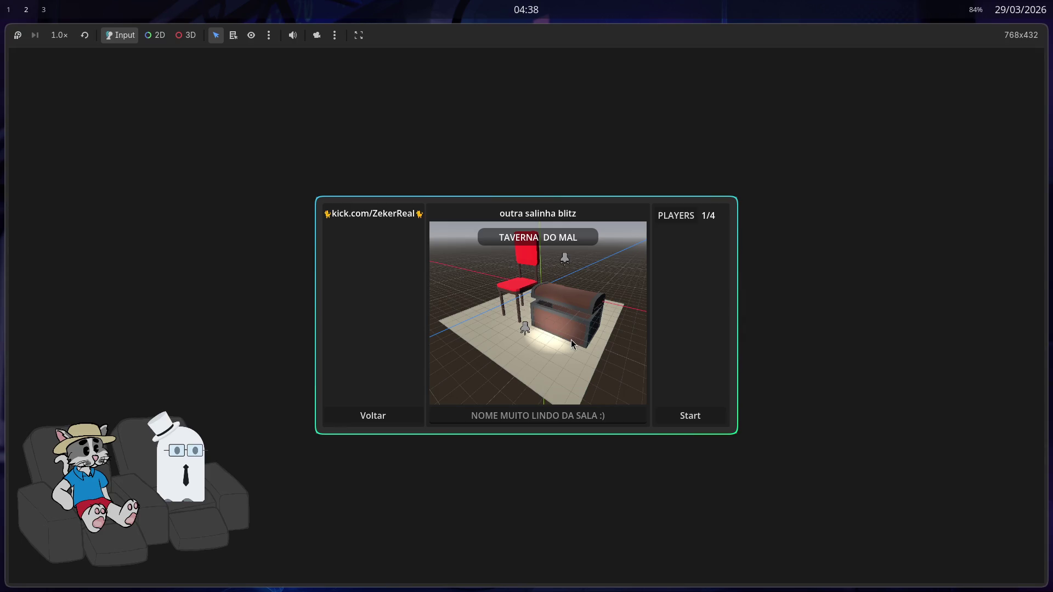
left_click(693, 423)
key("w")
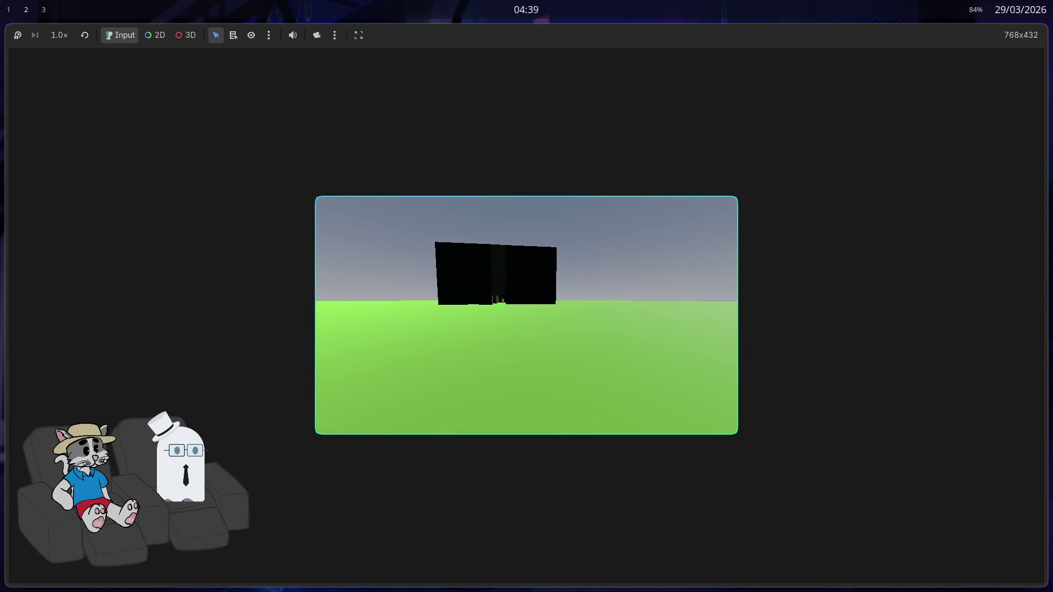
key("F8")
key("super+f")
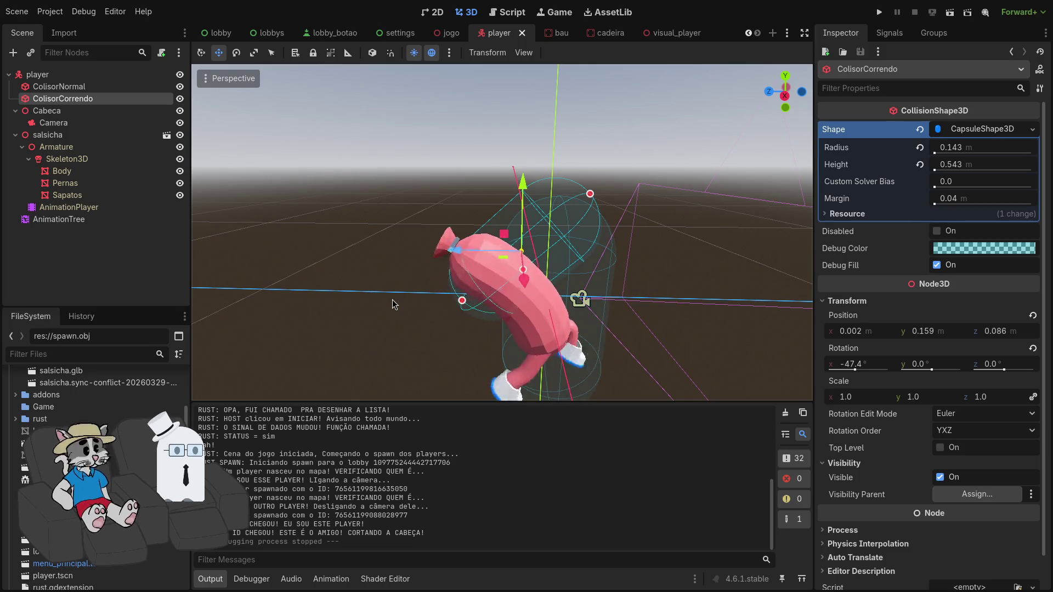
Deselect the running collider in the player scene's 3D view
left_click(488, 239)
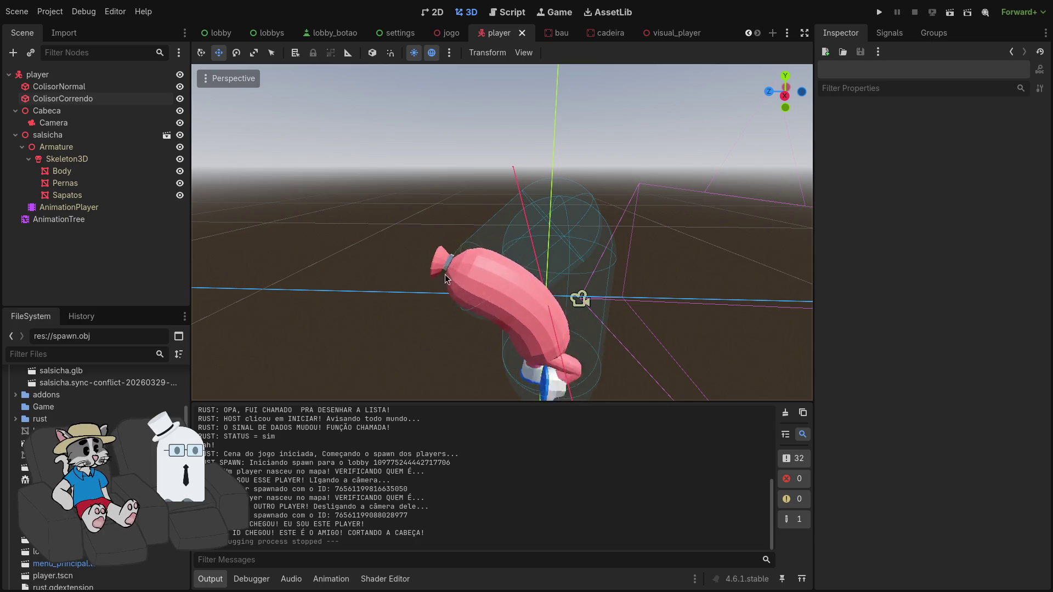
Orbit down toward the player and select ColisorNormal to show its capsule shape
mouse_move(468, 315)
left_mouse_down()
mouse_move(468, 384)
mouse_move(468, 308)
mouse_move(494, 329)
mouse_move(477, 345)
mouse_move(494, 307)
mouse_move(496, 175)
mouse_move(516, 313)
left_mouse_up()
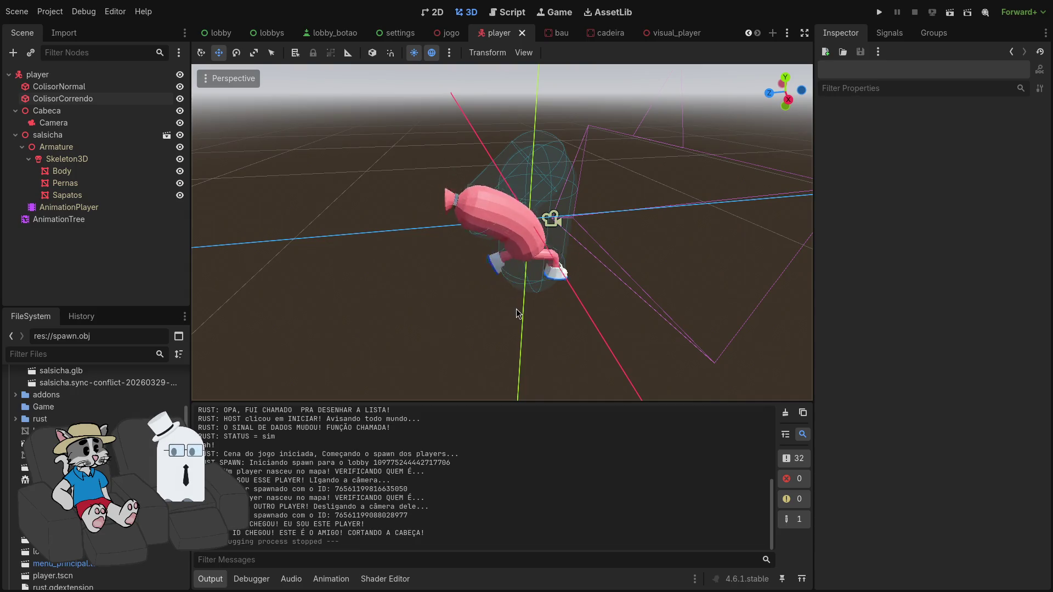
left_click(559, 214)
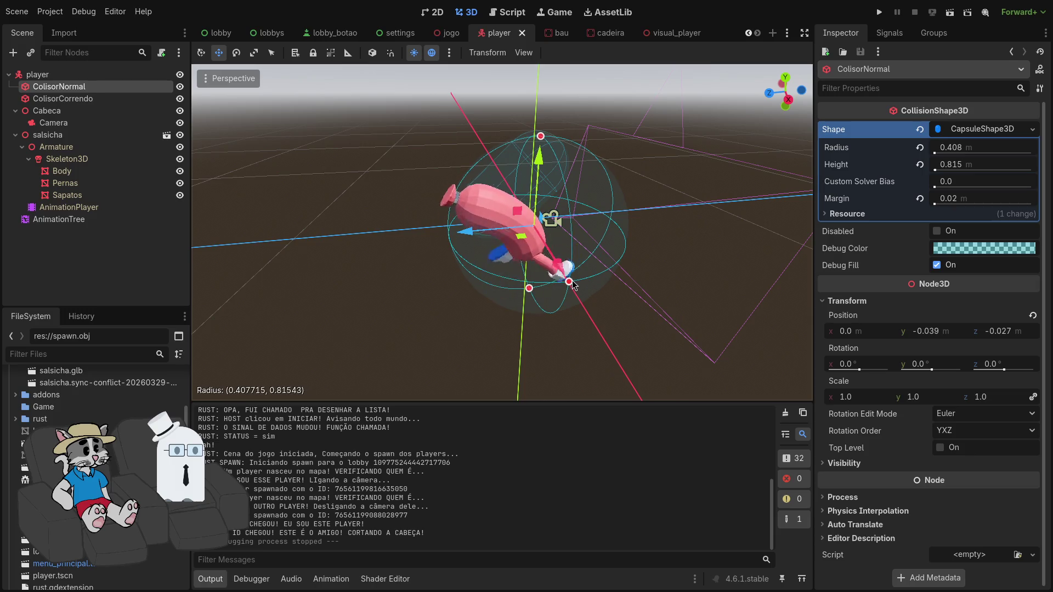
Revert the stray ColisorNormal radius edit, select ColisorCorrendo, and undo a trial raise
left_click_drag(571, 284, 571, 285)
key("ctrl+z")
left_click(488, 174)
left_click(489, 174)
left_click(489, 174)
mouse_move(488, 174)
left_mouse_down()
mouse_move(530, 318)
mouse_move(555, 338)
mouse_move(532, 307)
left_mouse_up()
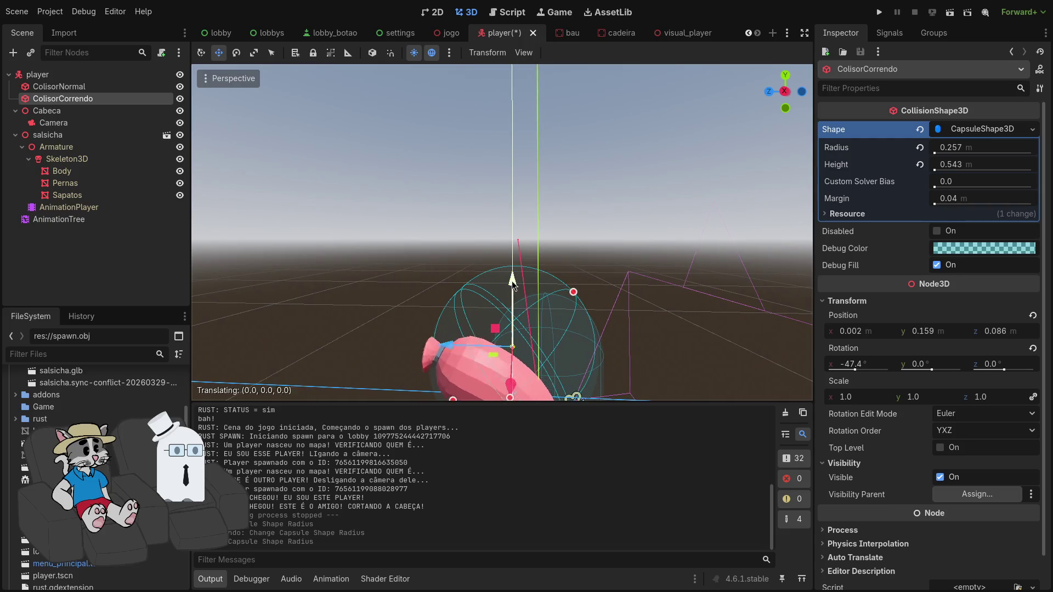
left_click_drag(514, 300, 516, 306)
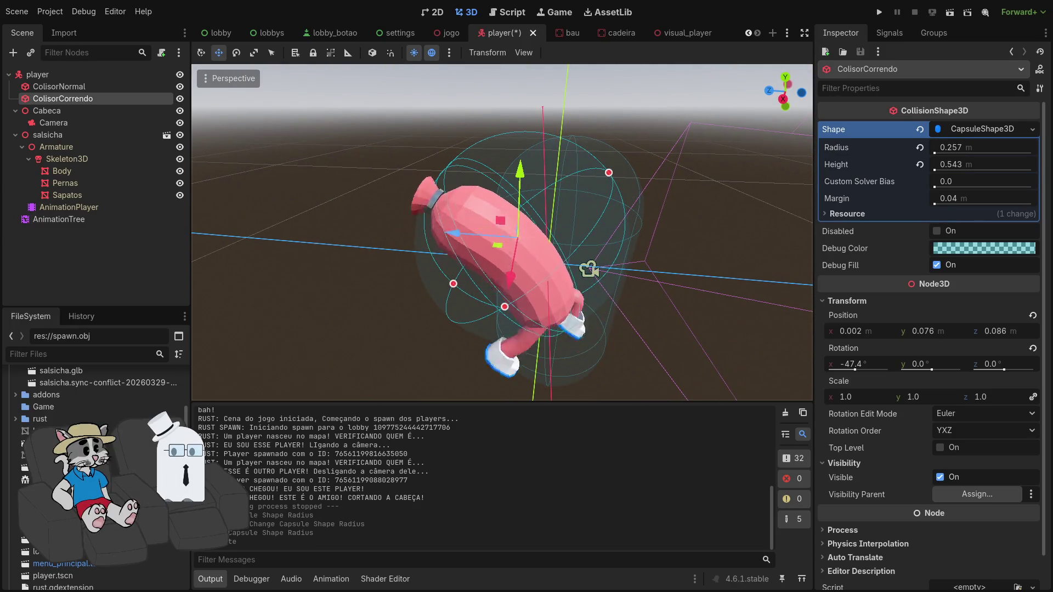
key("ctrl+z")
key("ctrl+z")
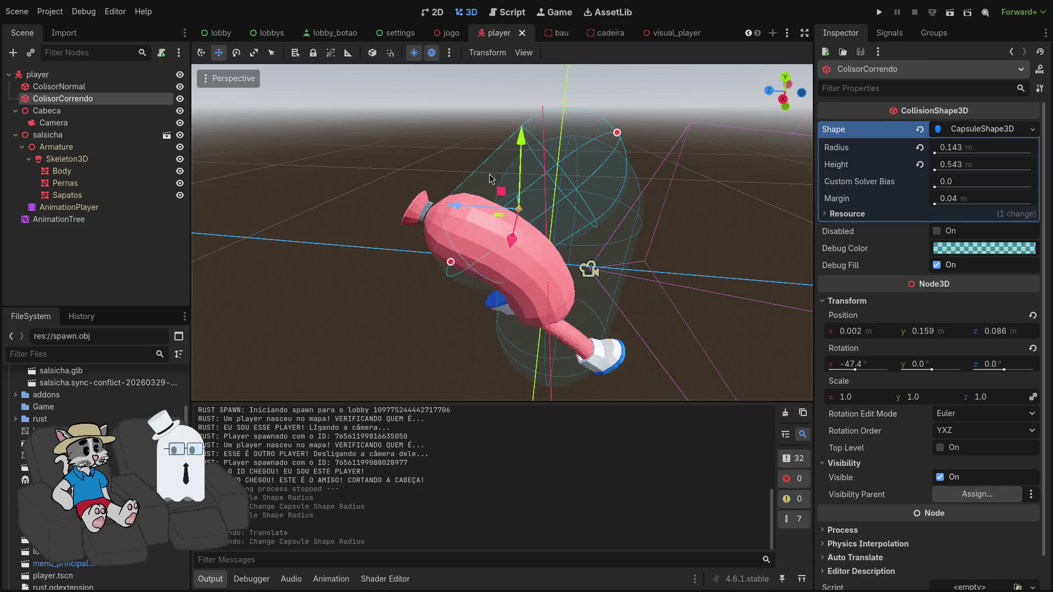
Rotate ColisorCorrendo nearly upright to about -3.8° on X, then deselect it
key("e")
mouse_move(492, 195)
left_mouse_down()
mouse_move(491, 163)
mouse_move(497, 173)
mouse_move(466, 192)
left_mouse_up()
key("w")
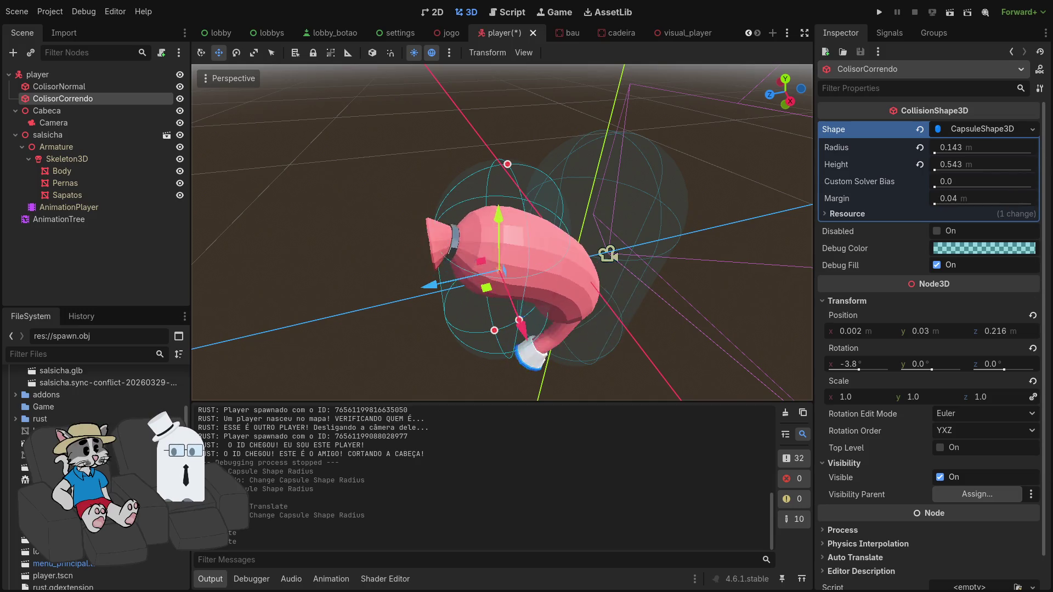
left_click(718, 240)
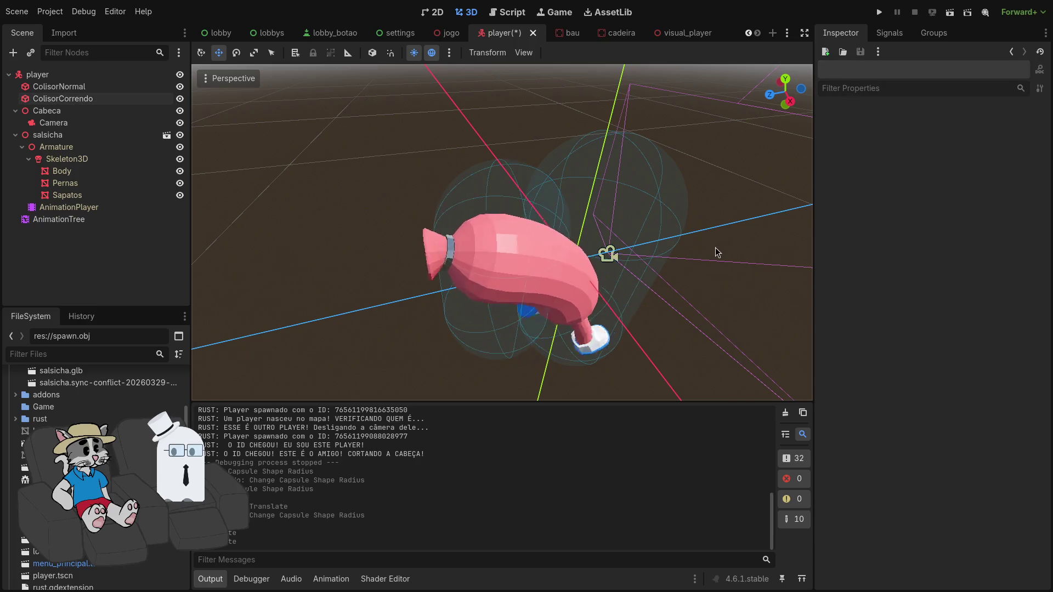
Zoom the viewport in on the sausage inside its nearly level running capsule
scroll(716, 248, "up", 2)
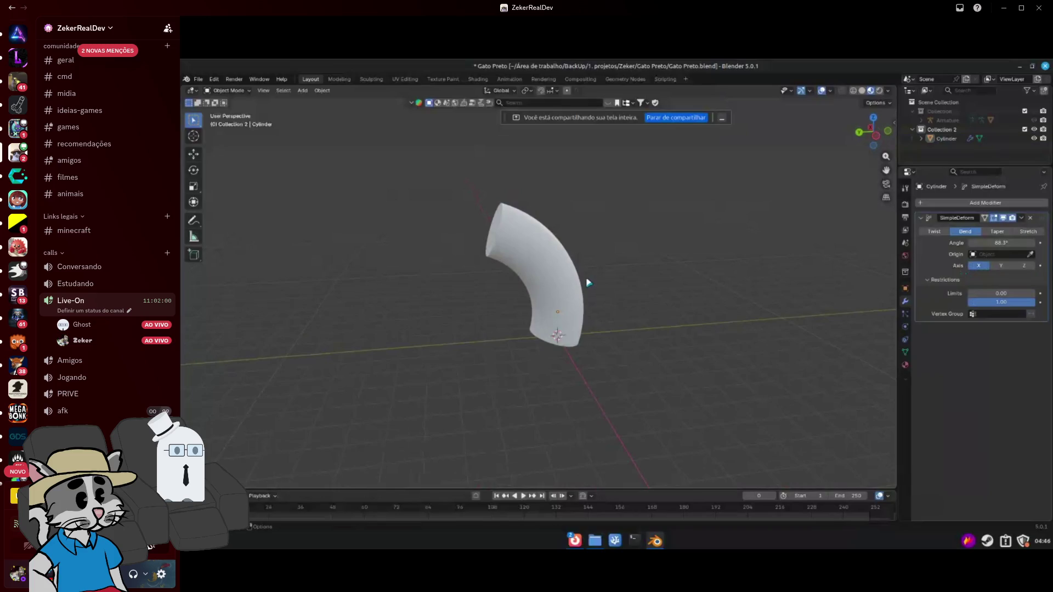
Exit Discord's full-screen stream and make the Godot editor fill the screen
mouse_move(729, 361)
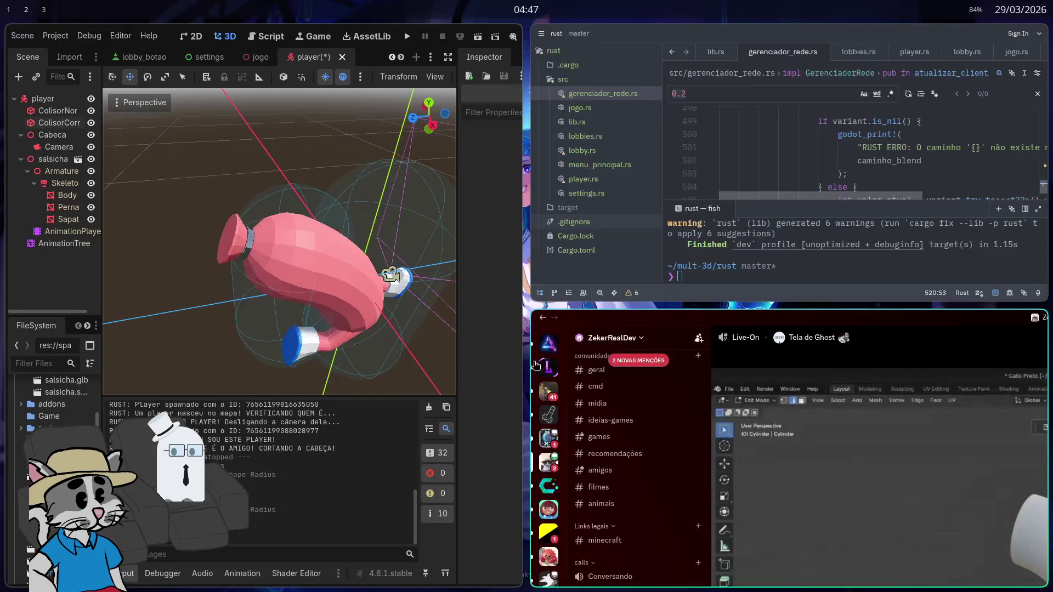
key("Escape")
key("super+f")
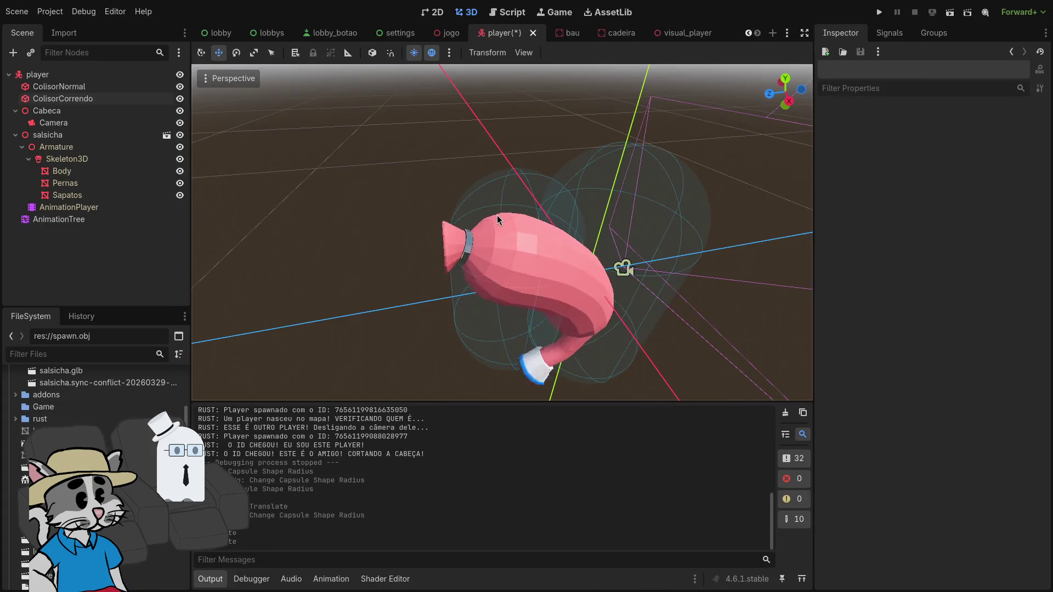
Stretch ColisorCorrendo's capsule height toward 0.379, undoing a stray radius tweak
left_click(497, 215)
mouse_move(524, 176)
left_mouse_down()
mouse_move(520, 217)
mouse_move(511, 195)
left_mouse_up()
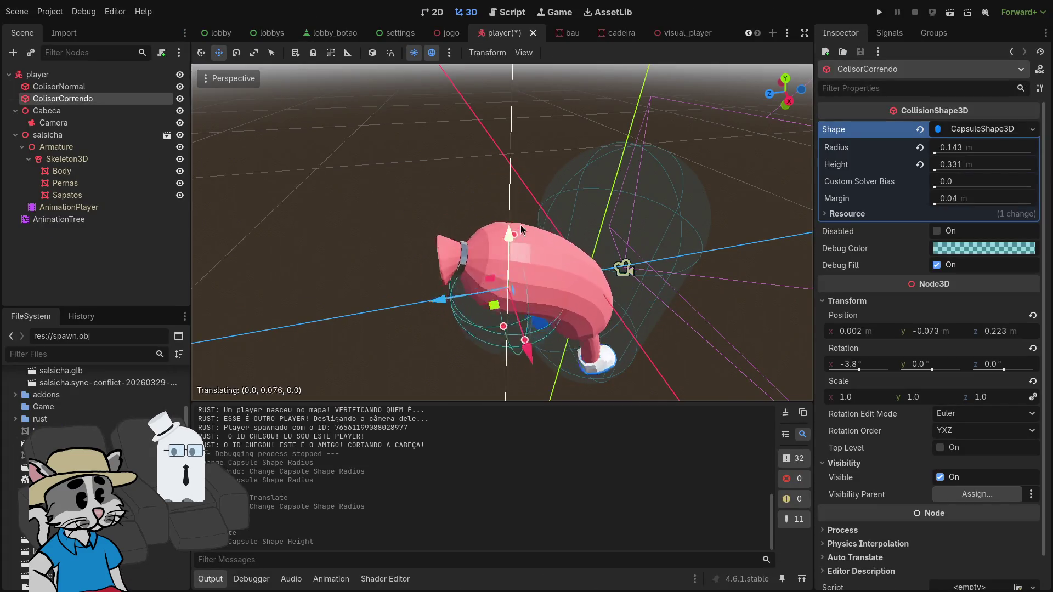
left_click_drag(524, 288, 515, 280)
key("ctrl+z")
Move the capsule along the sausage body and widen its radius to 0.189
mouse_move(442, 256)
left_mouse_down()
mouse_move(475, 257)
mouse_move(528, 219)
left_mouse_up()
left_click_drag(563, 277, 571, 290)
scroll(591, 202, "down", 6)
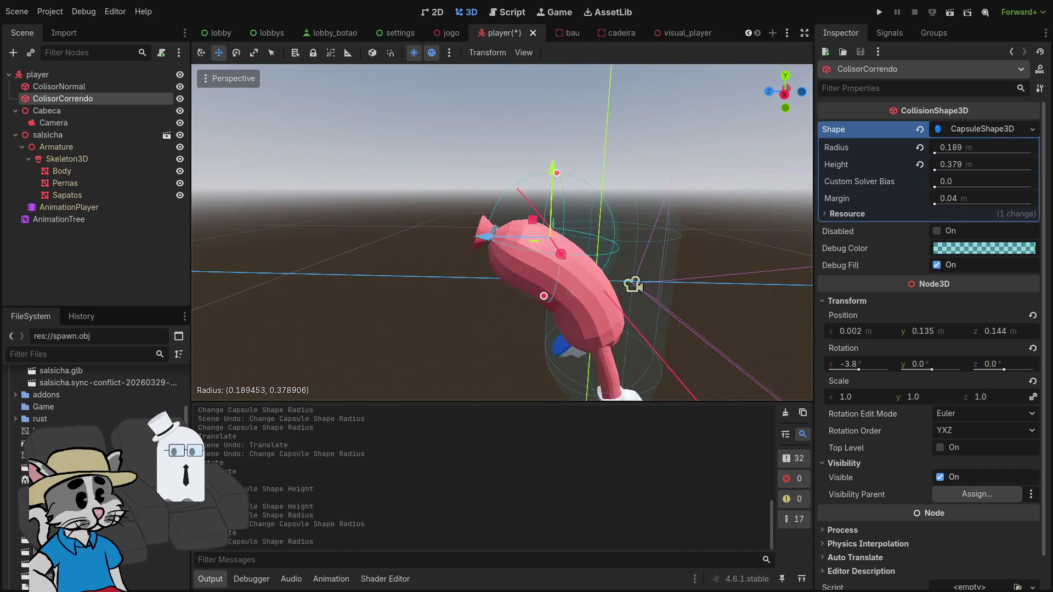
left_click_drag(565, 160, 559, 268)
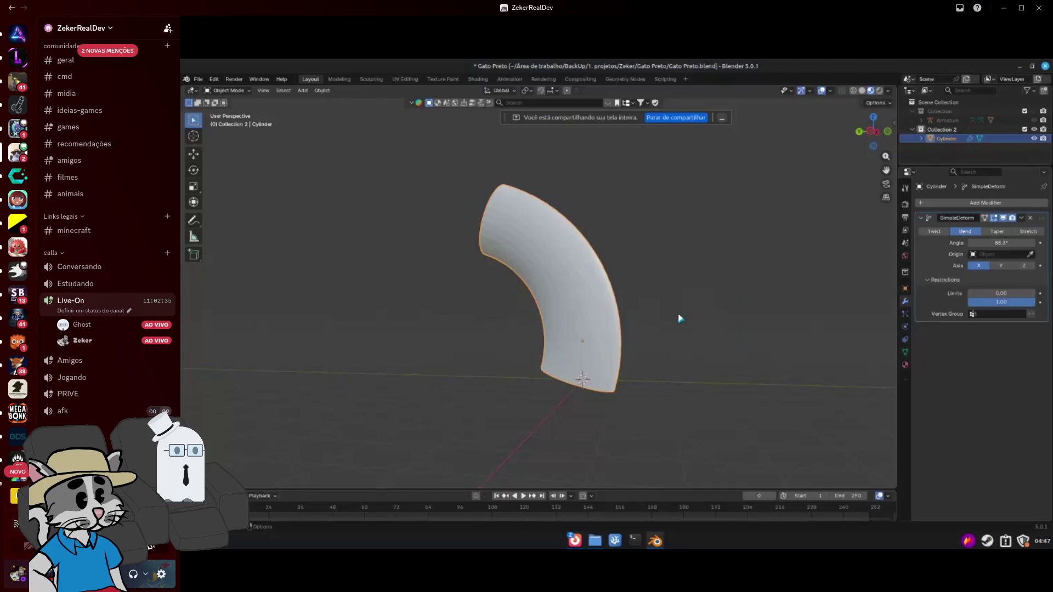
Return Discord to the tiled layout and make the Godot editor fill the screen
mouse_move(483, 304)
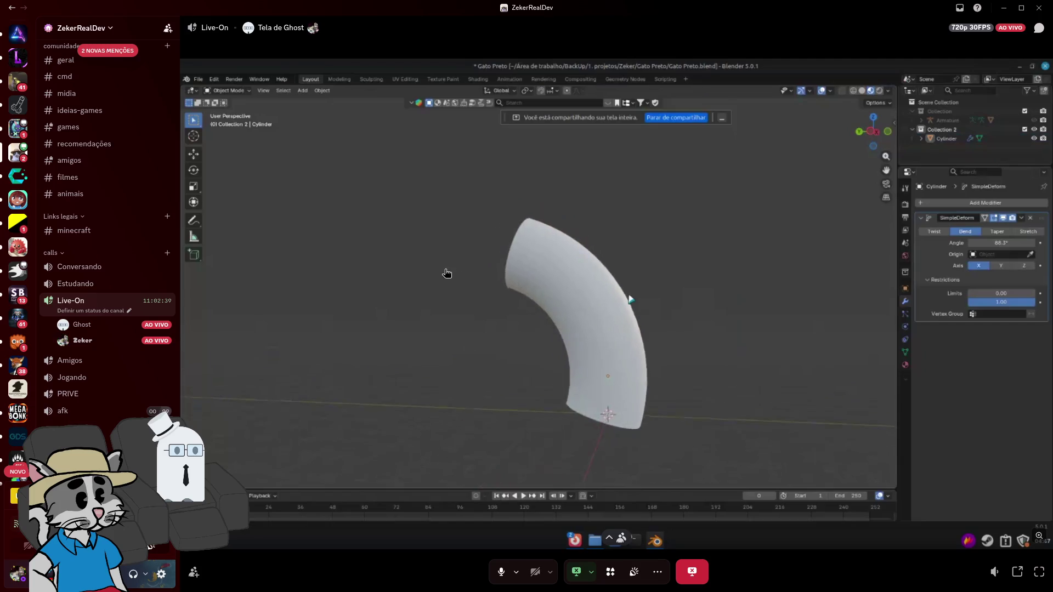
key("super+f")
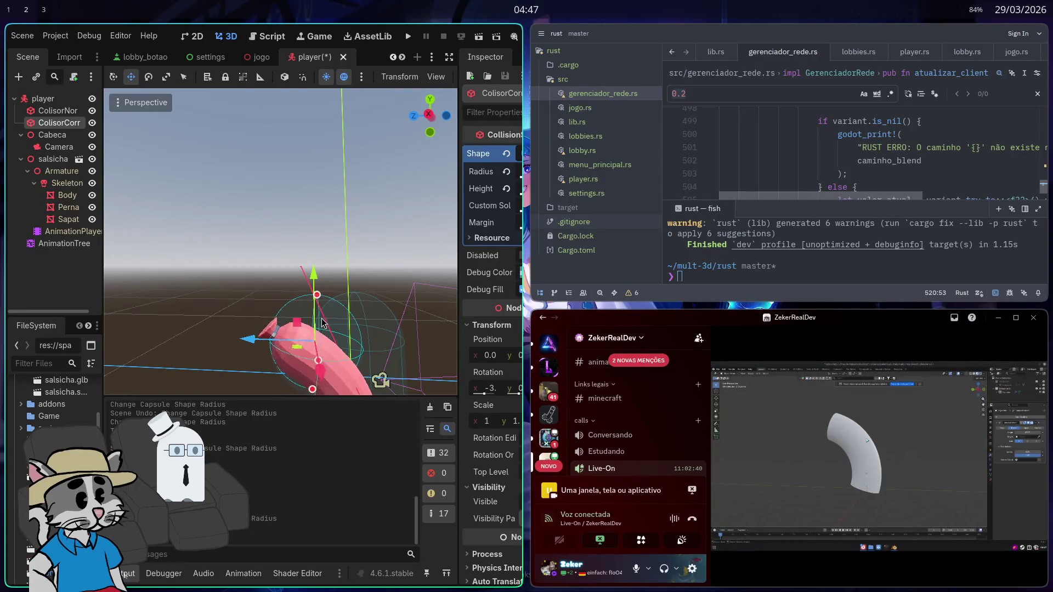
key("super+f")
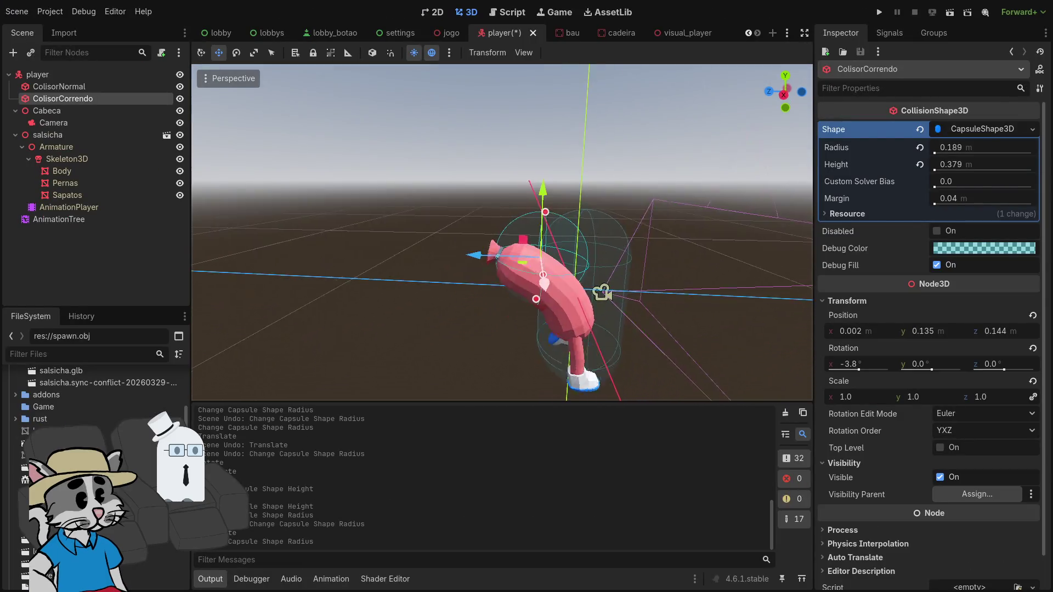
Capture a screenshot region of the viewport around the sausage and its capsule
left_click_drag(511, 235, 537, 257)
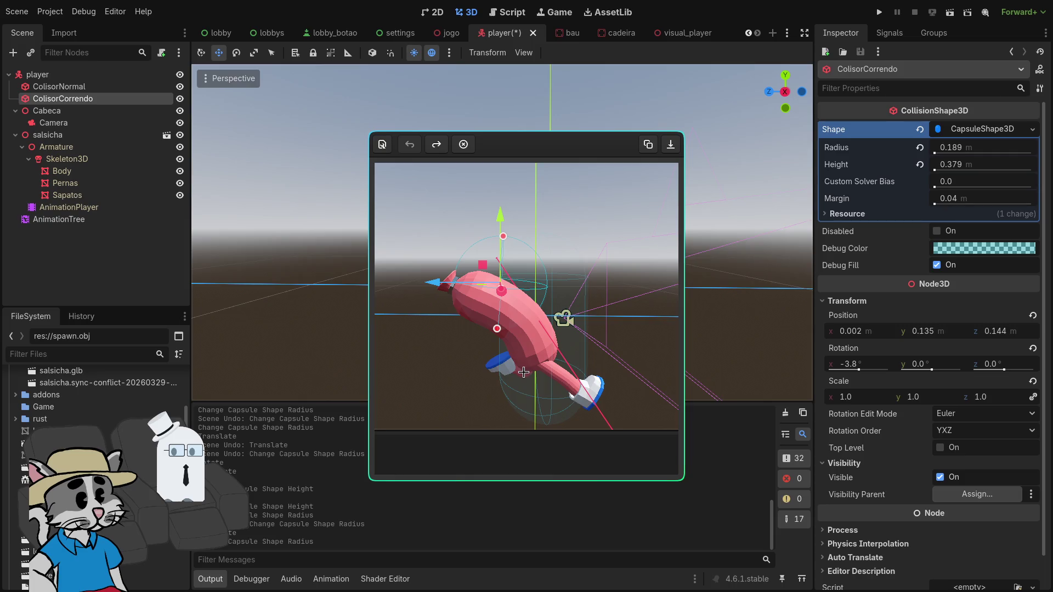
Sketch a red line along the bent sausage, discard the capture, and take Godot out of full screen
left_click_drag(510, 349, 455, 316)
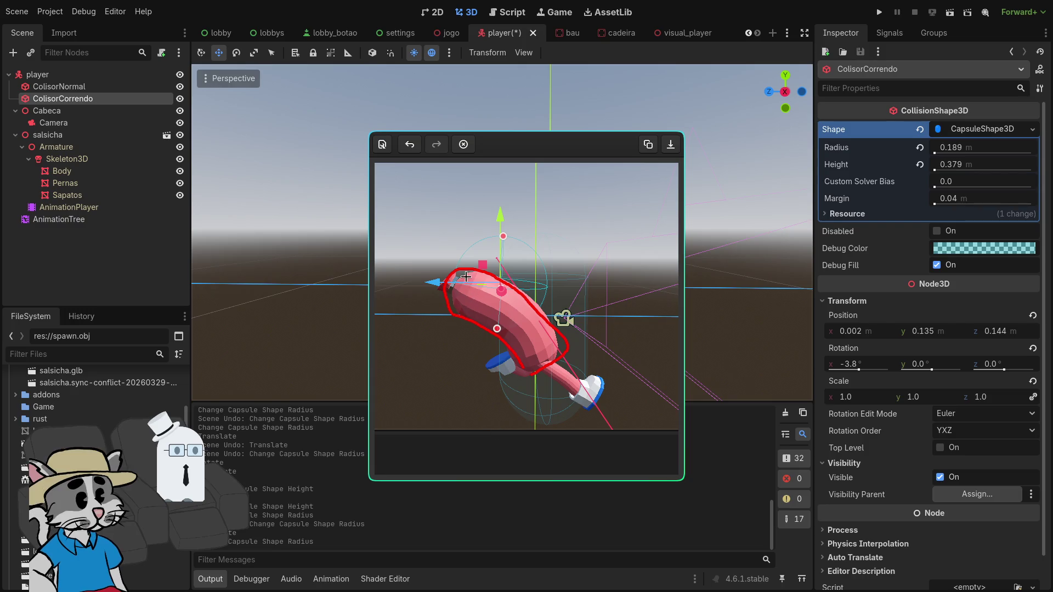
key("ctrl+z")
mouse_move(558, 357)
left_mouse_down()
mouse_move(535, 288)
mouse_move(470, 270)
left_mouse_up()
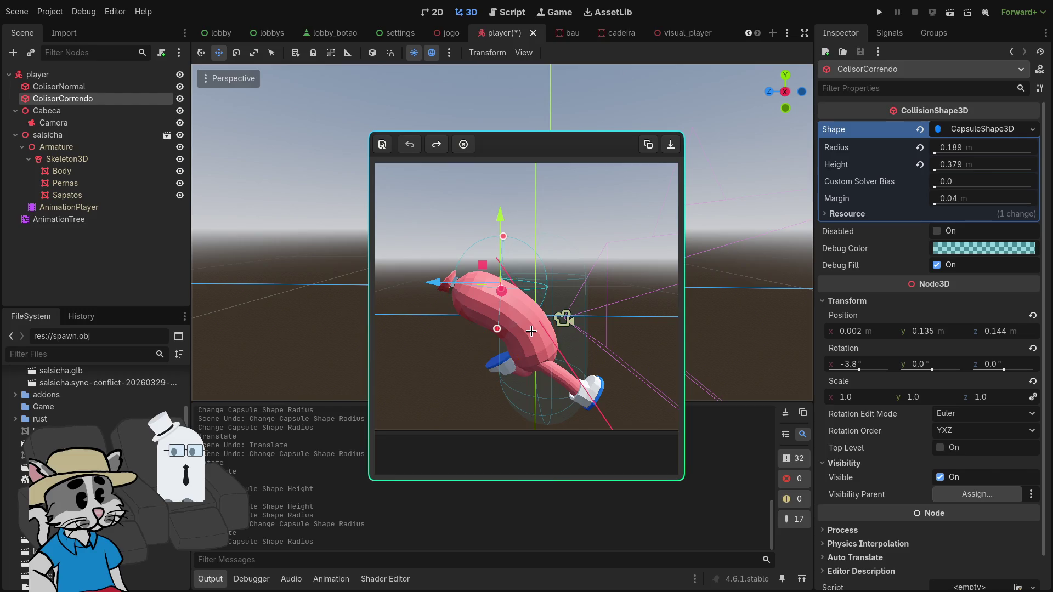
key("Escape")
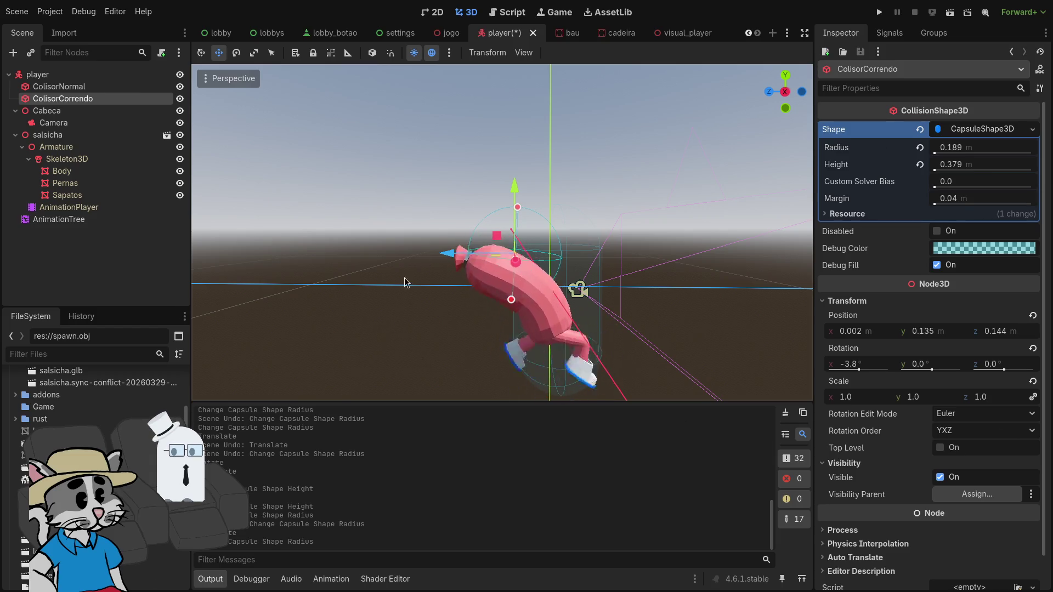
key("super+f")
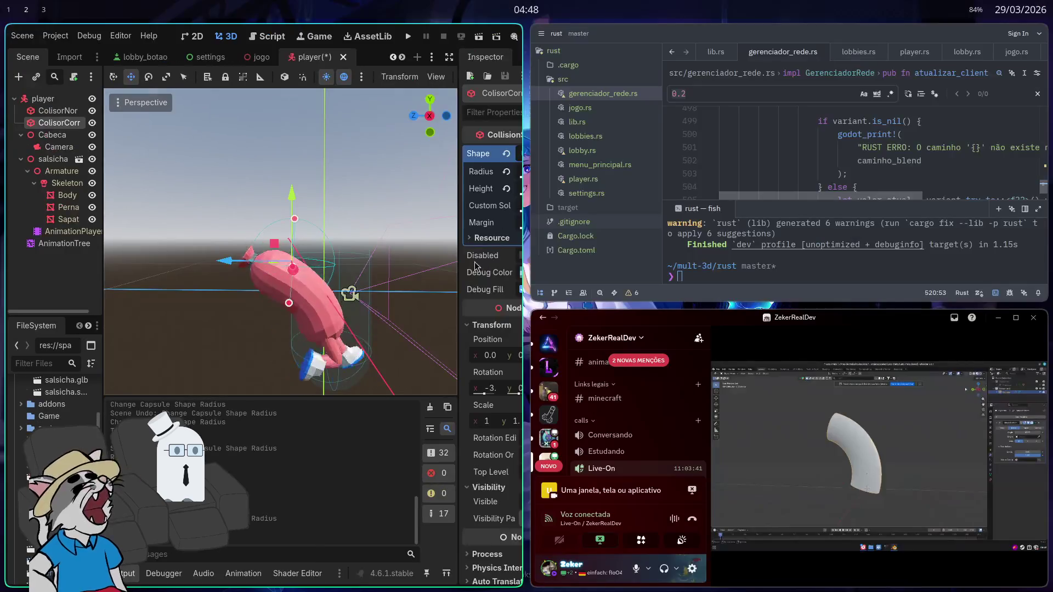
On the browser workspace, close the chocolate cake tab and open youtube.com in a new window
key("super+2")
key("ctrl+w")
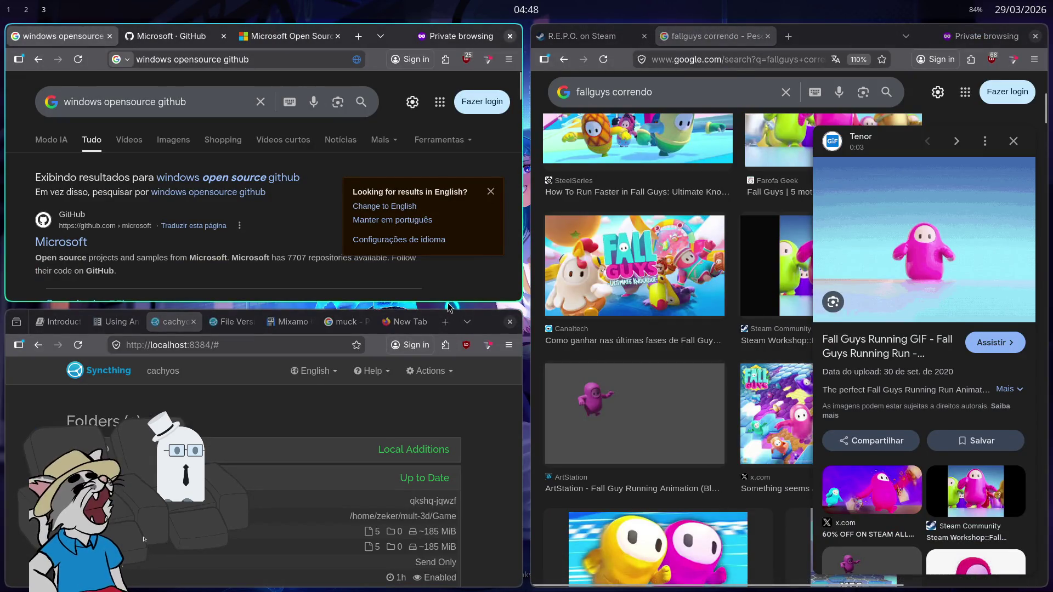
key("ctrl+n")
type("youtube.com")
key("Return")
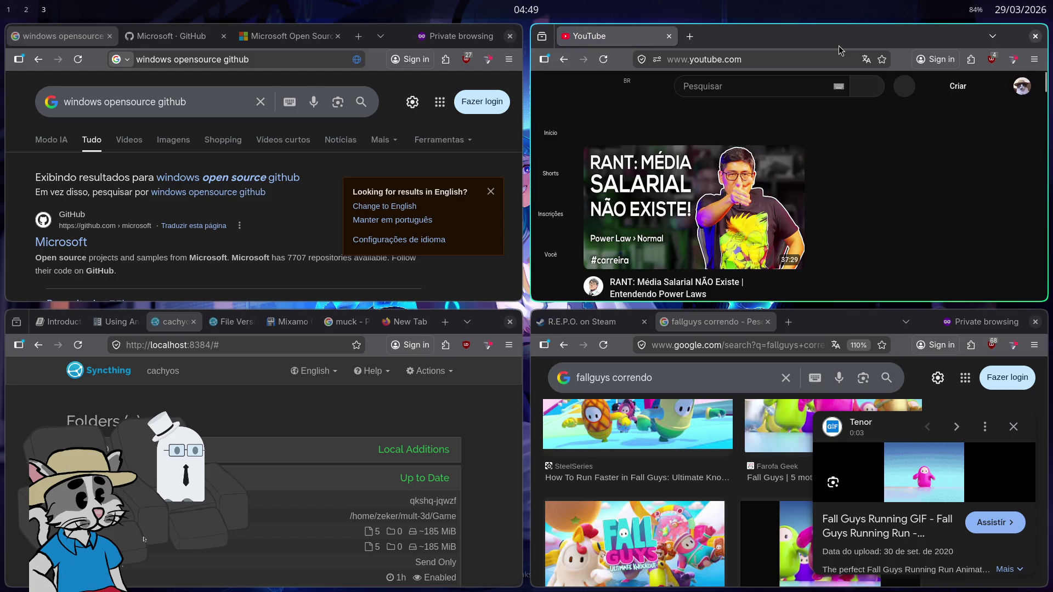
Search YouTube for 'multiple collision multiplayer godot' and fill the screen with the results
left_click(723, 84)
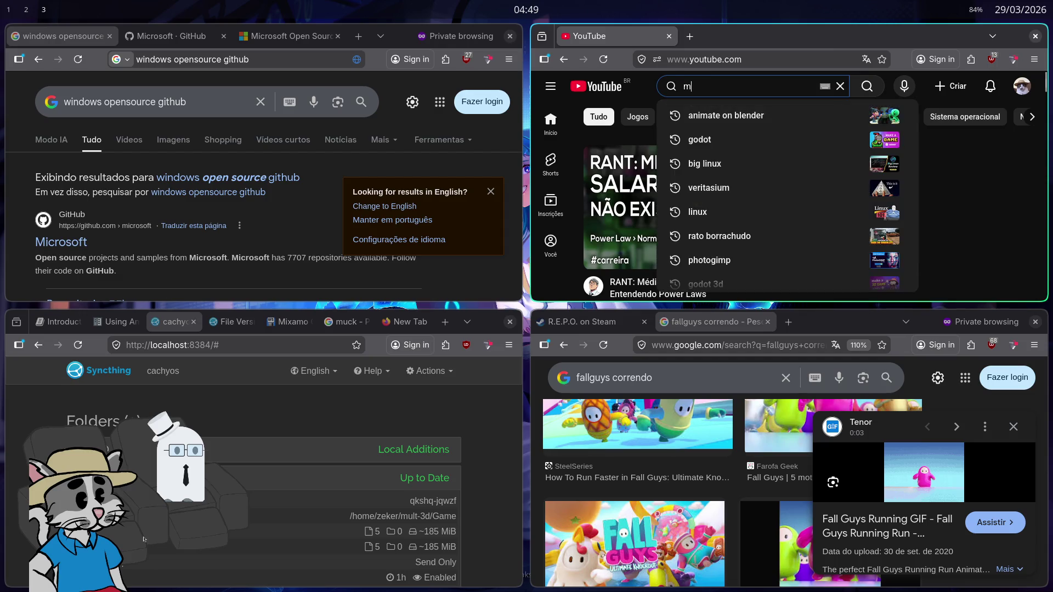
type("ultiple ")
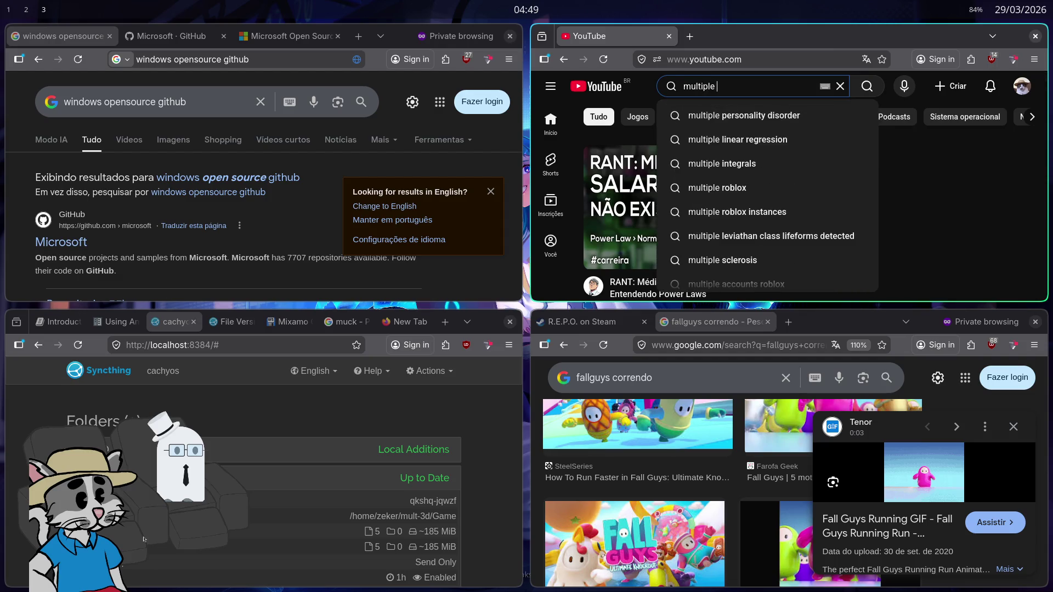
type("collision")
type("multipl")
key("BackSpace")
key("BackSpace")
key("BackSpace")
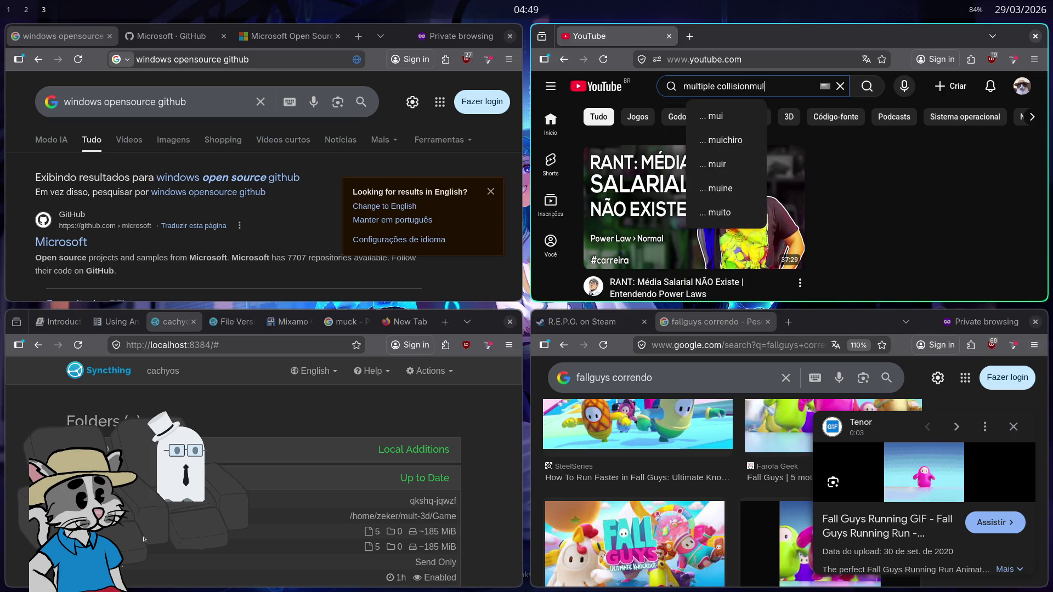
type("multiplaye")
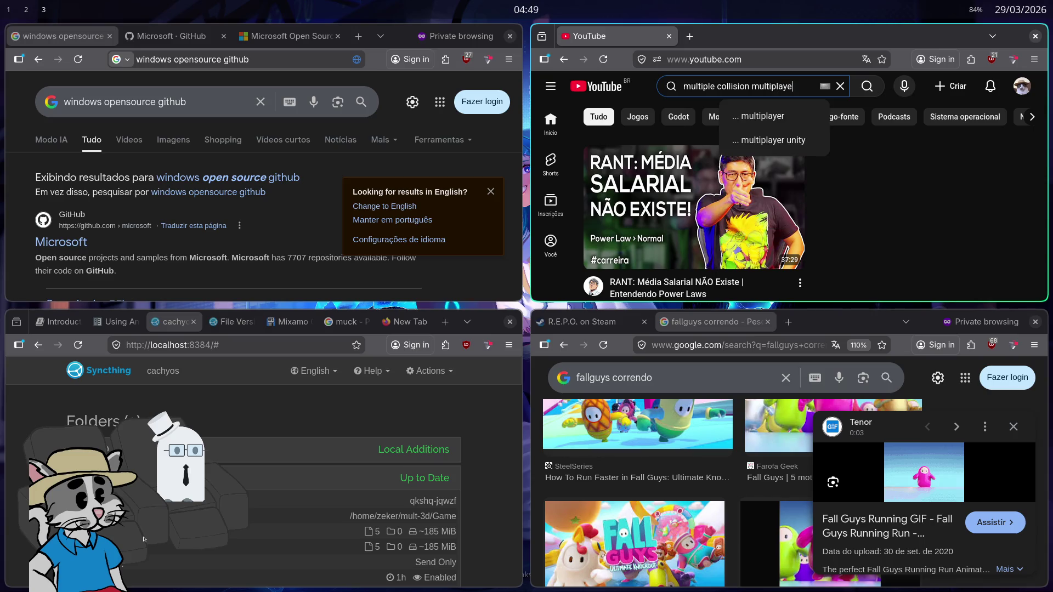
type("r godot")
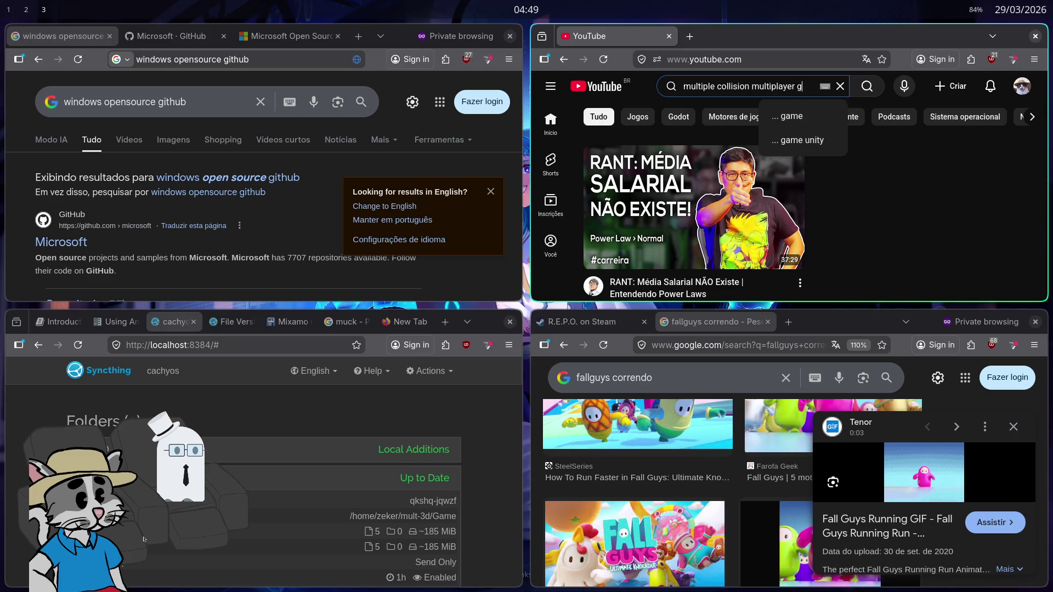
key("Return")
key("super+f")
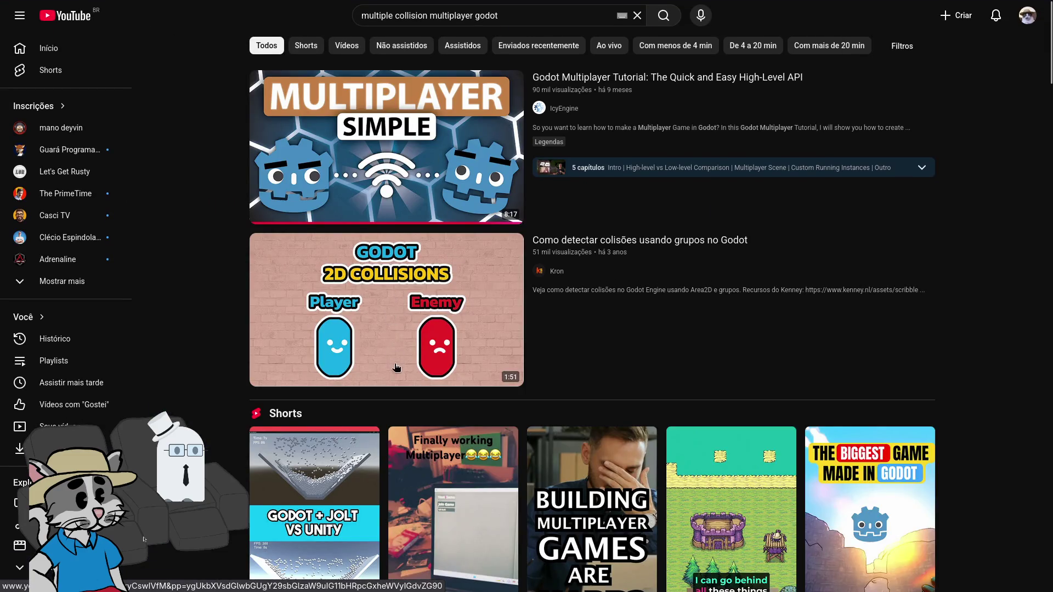
Scroll the results down to the 'Resolvi o maior problema multijogador de Godot' video, skipping one preview ahead
scroll(388, 303, "down", 3)
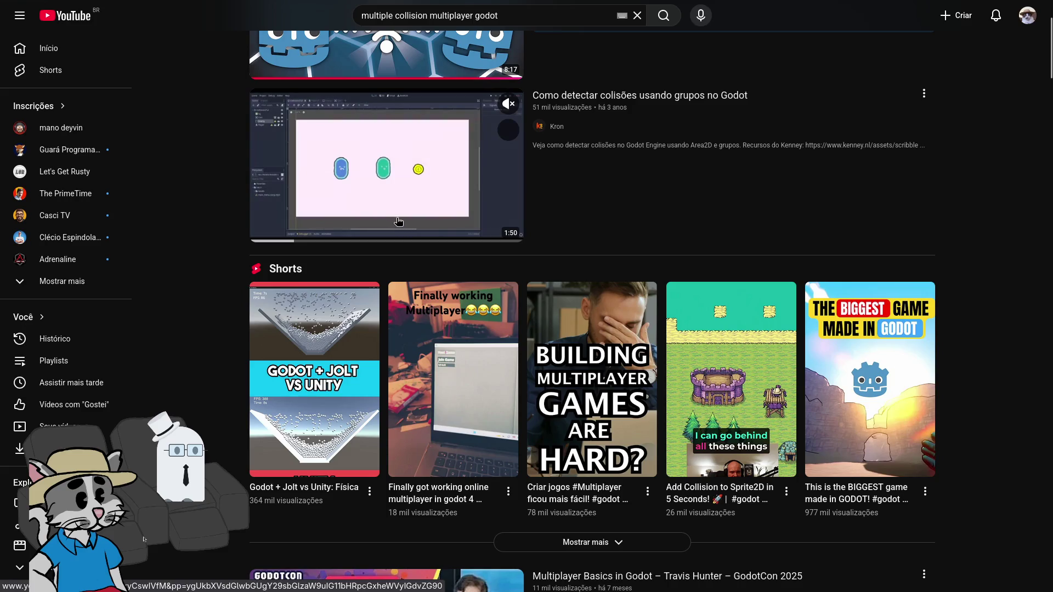
scroll(395, 228, "down", 5)
scroll(393, 229, "down", 2)
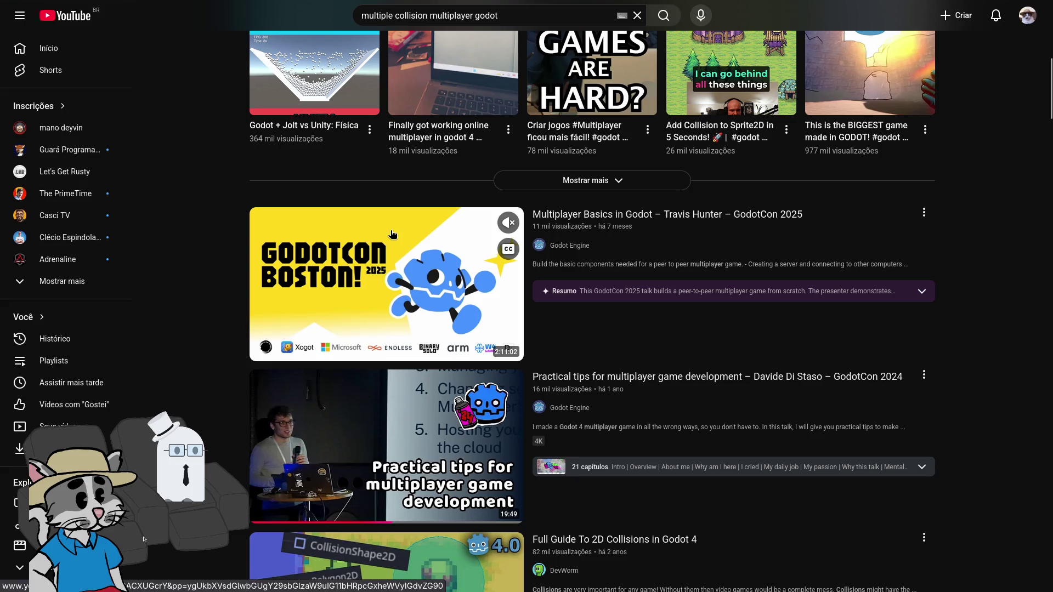
scroll(391, 273, "down", 1)
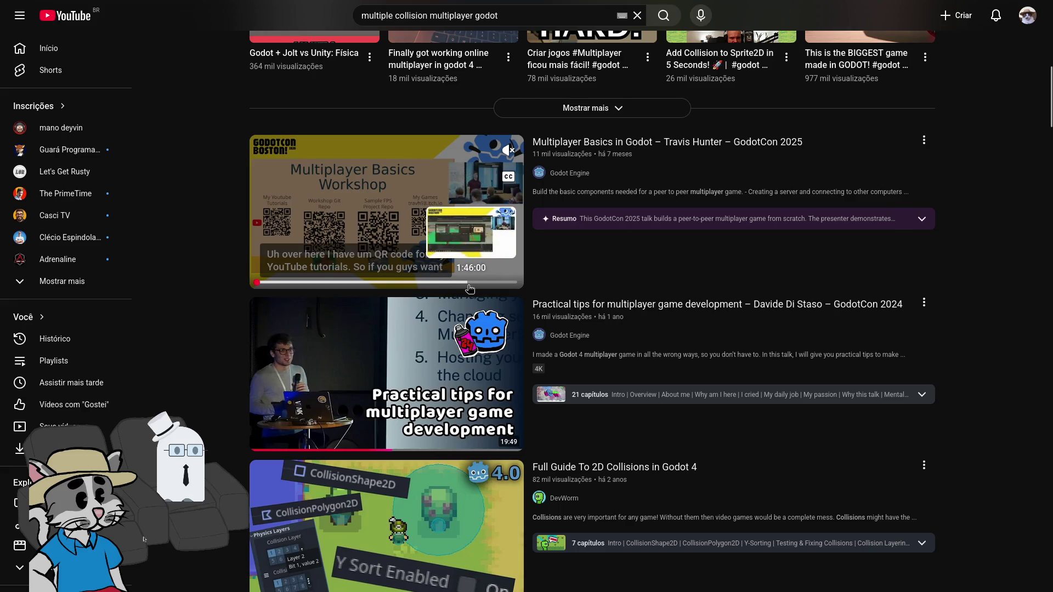
left_click(470, 283)
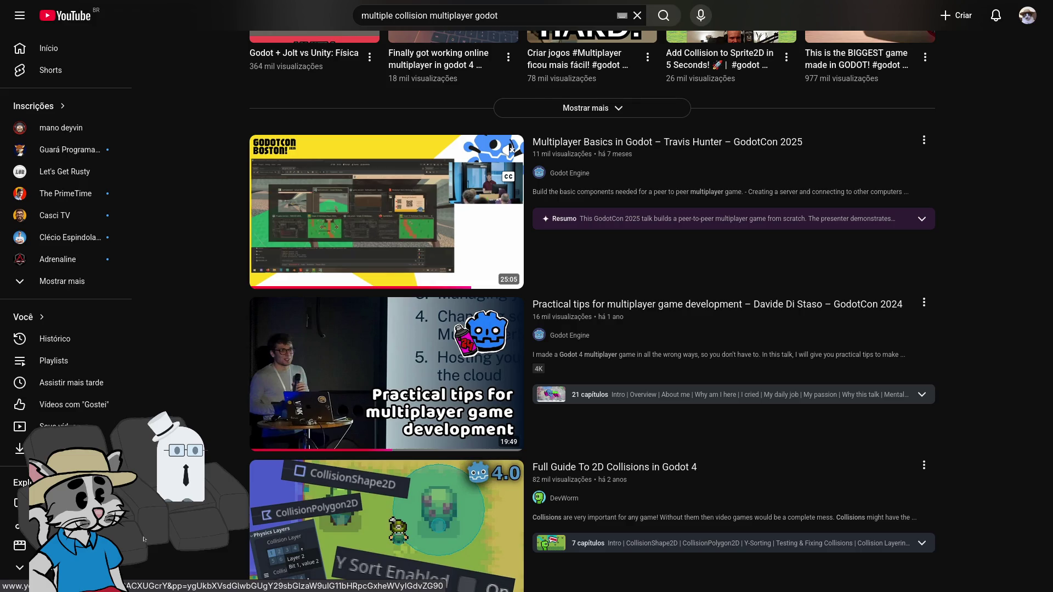
scroll(547, 301, "down", 10)
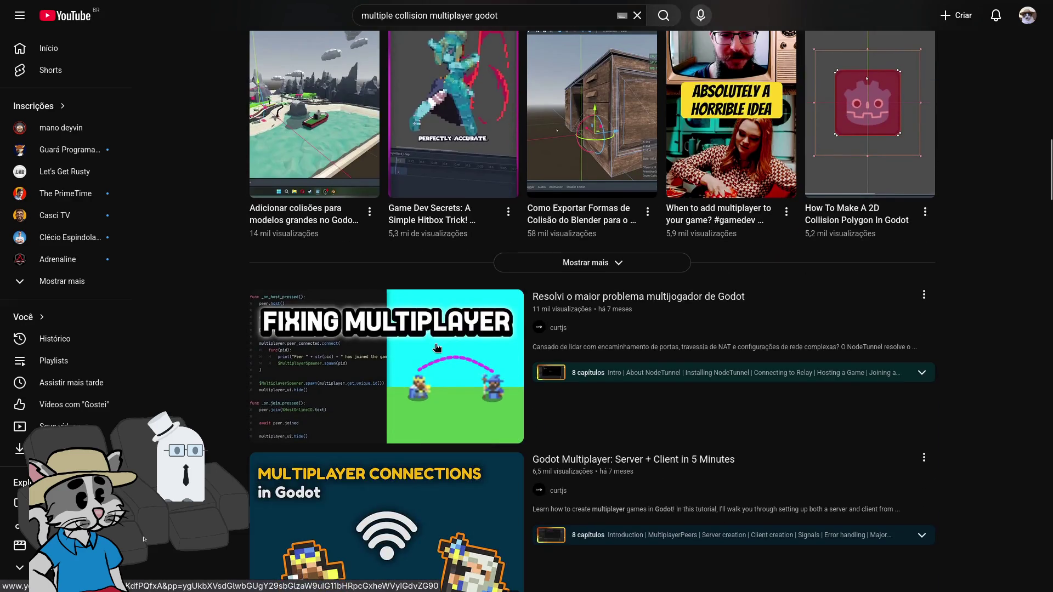
mouse_move(437, 348)
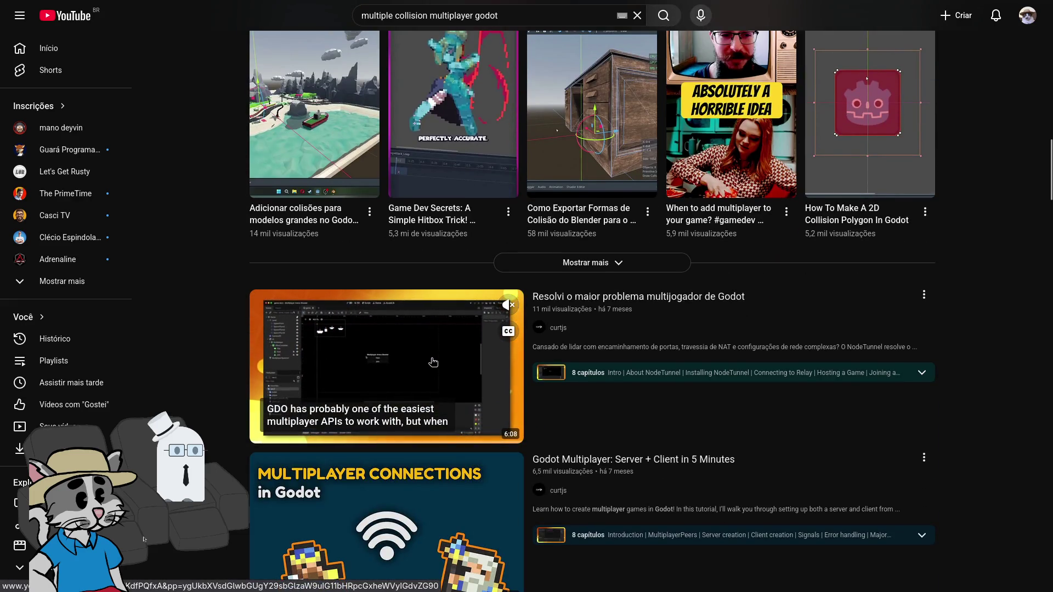
left_click(434, 362)
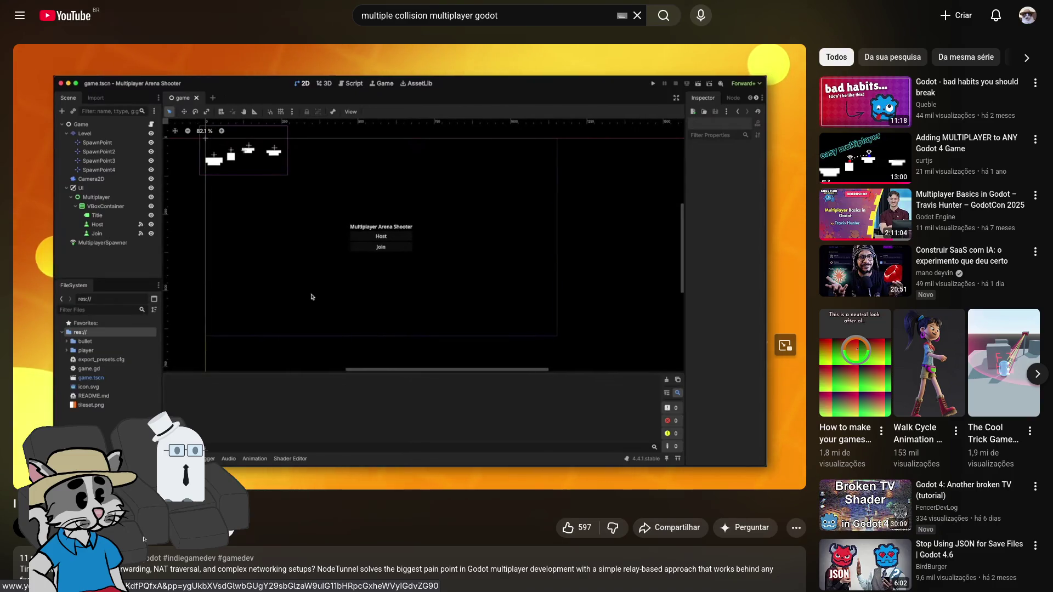
mouse_move(347, 248)
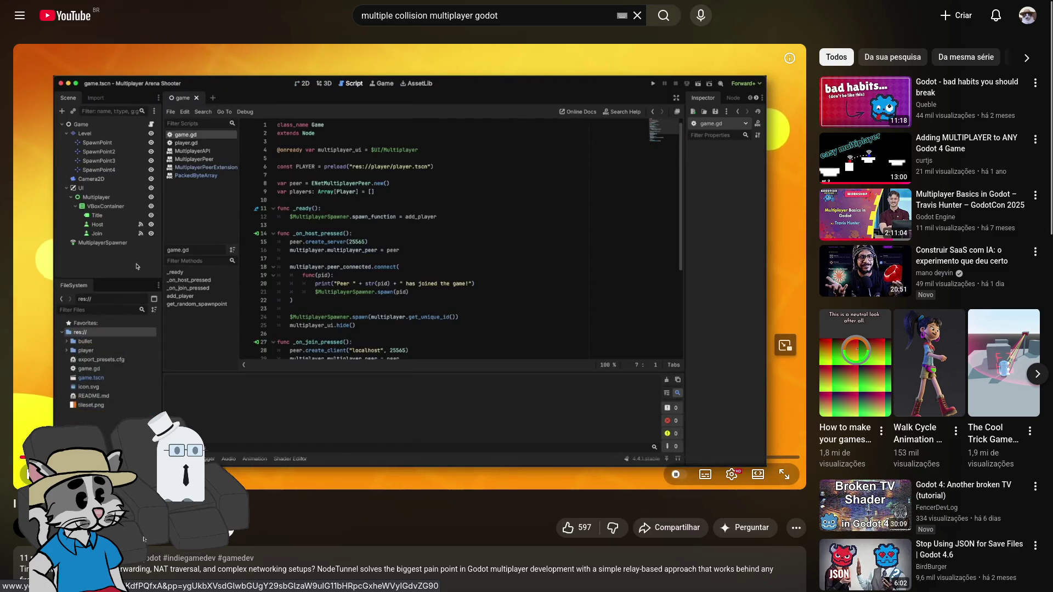
left_click(219, 457)
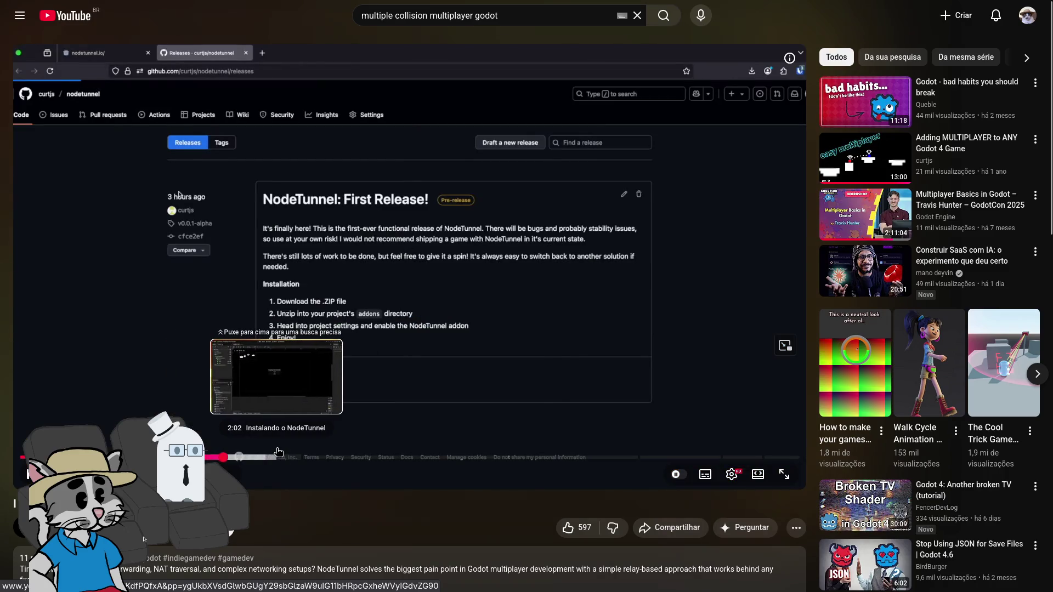
left_click(279, 457)
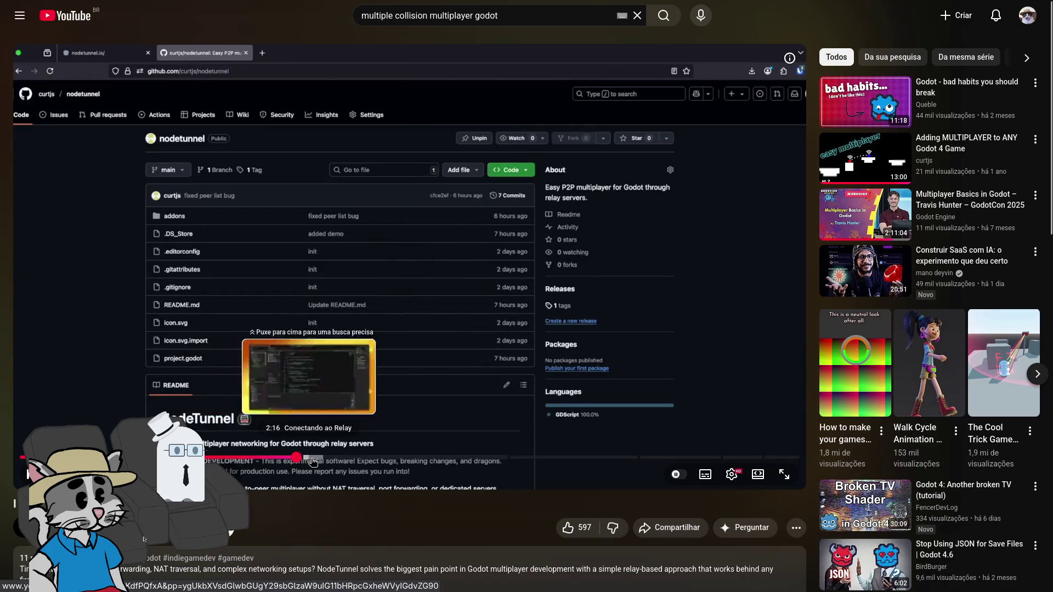
left_click(313, 458)
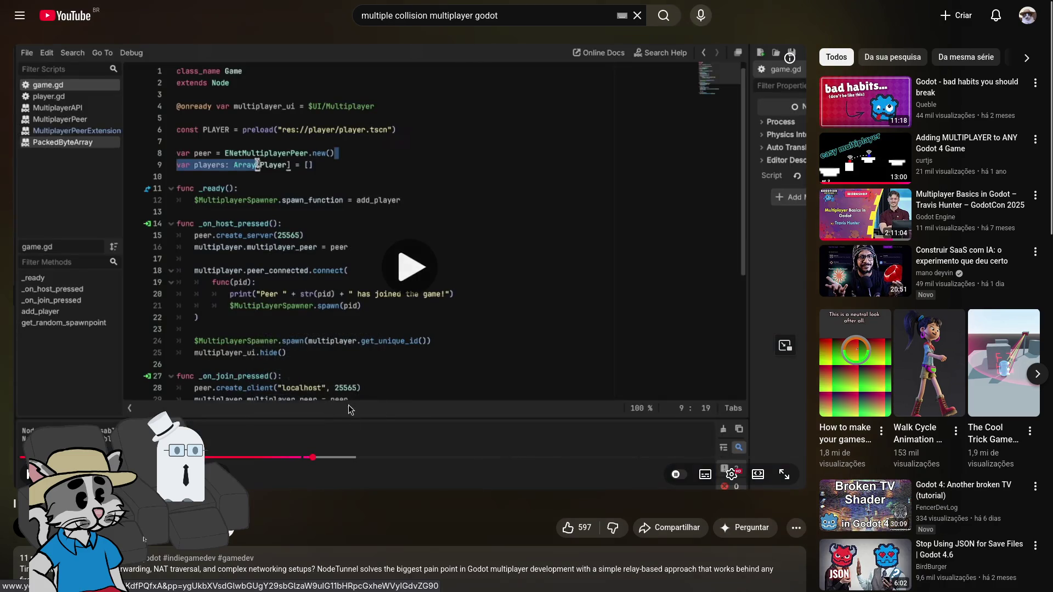
left_click(401, 457)
left_click_drag(432, 462, 531, 457)
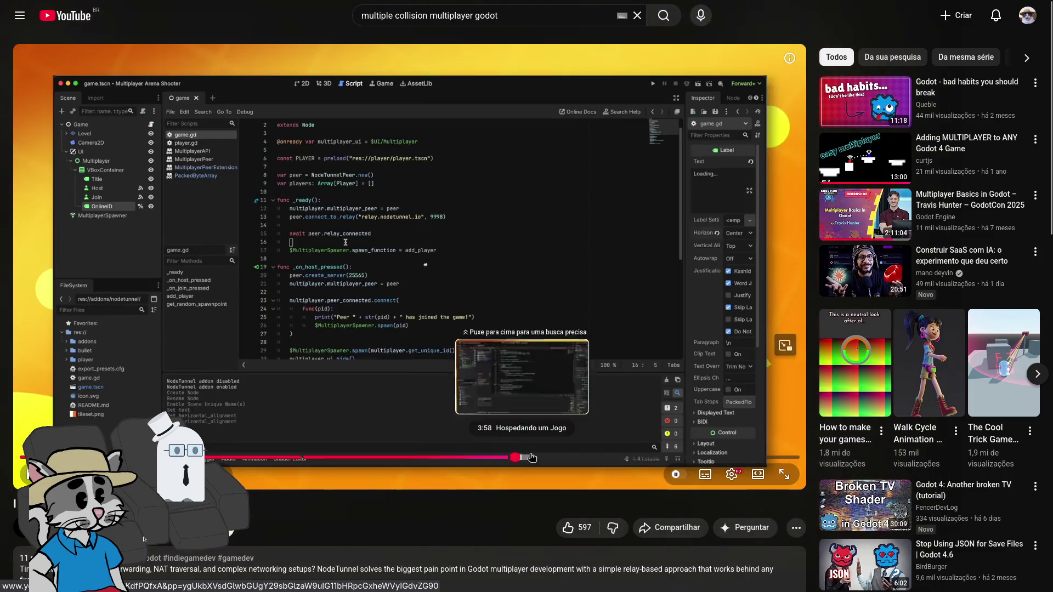
left_click(534, 457)
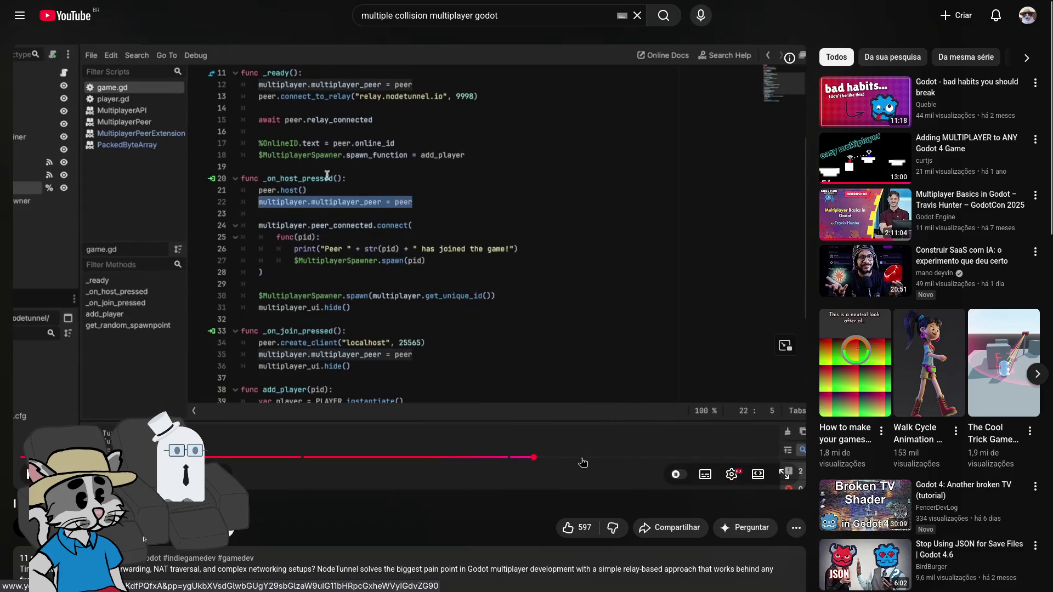
left_click(744, 458)
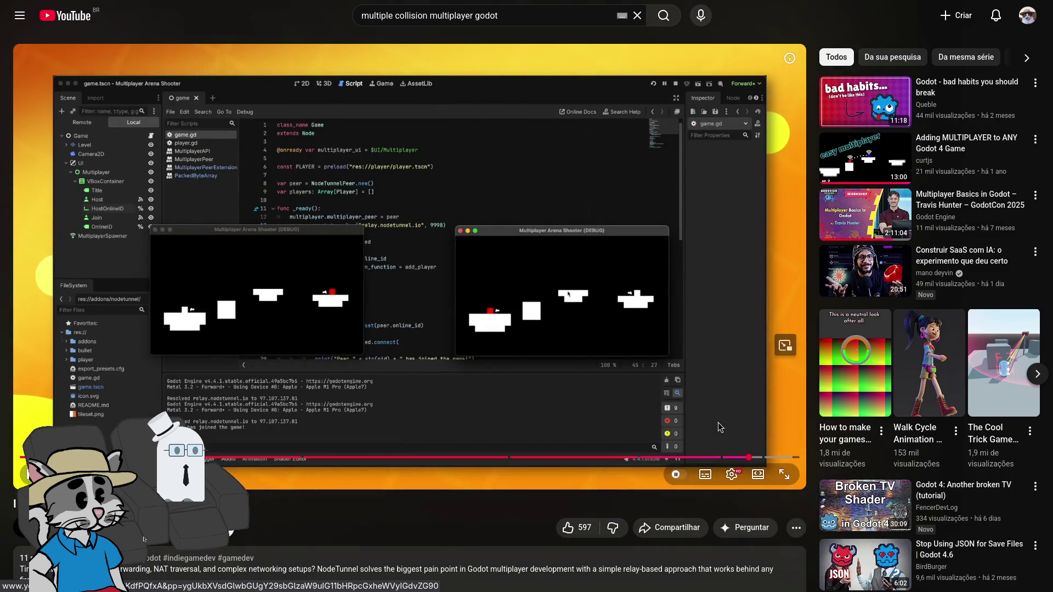
left_click(336, 280)
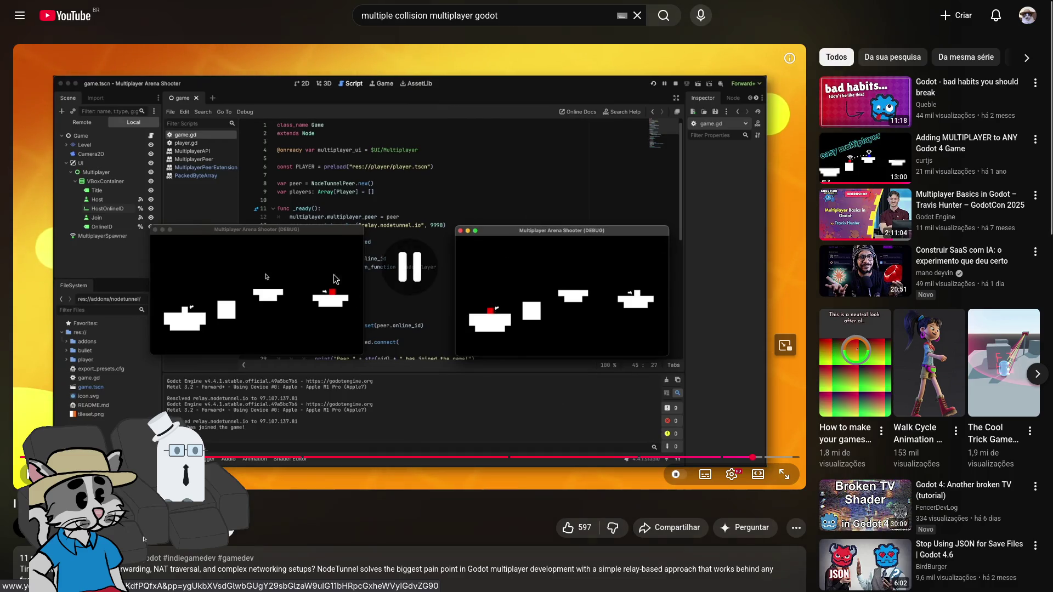
key("alt+Left")
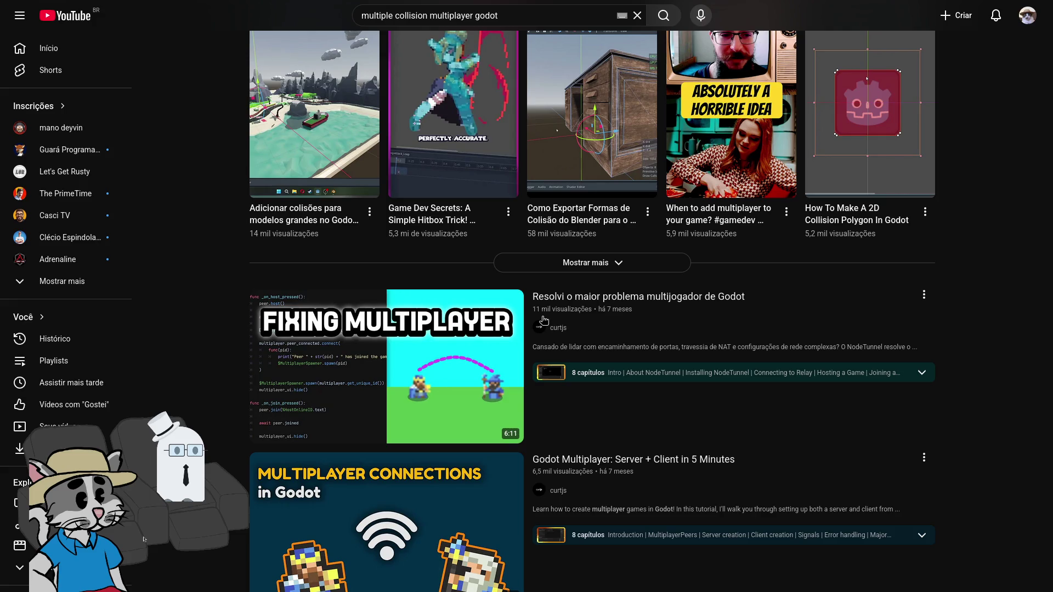
key("super+2")
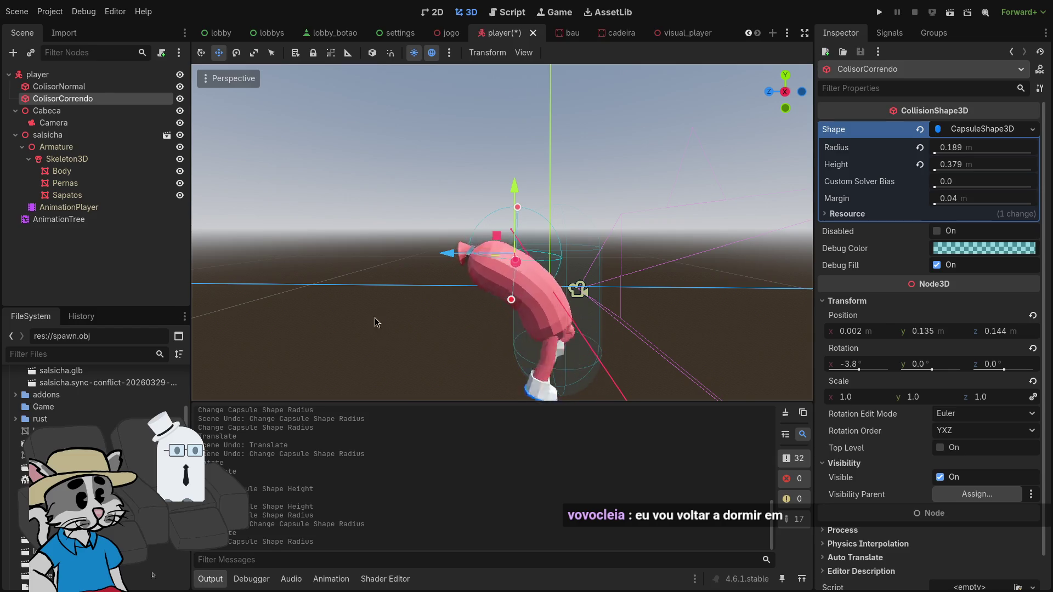
Swap ColisorCorrendo's capsule shape for a new ConvexPolygonShape3D in the Inspector
left_click_drag(374, 317, 571, 303)
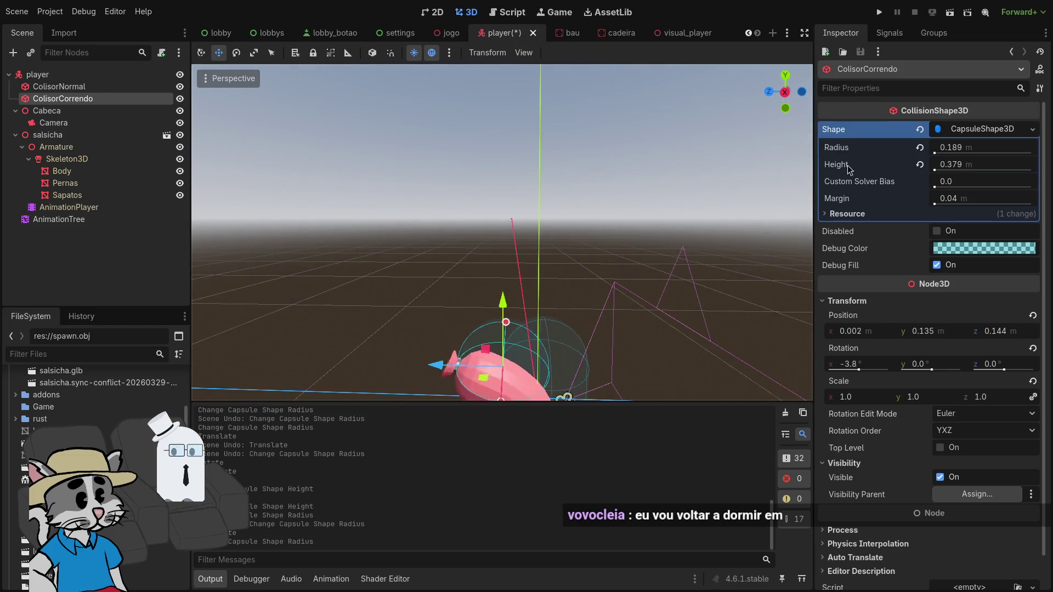
left_click(982, 131)
left_click(990, 132)
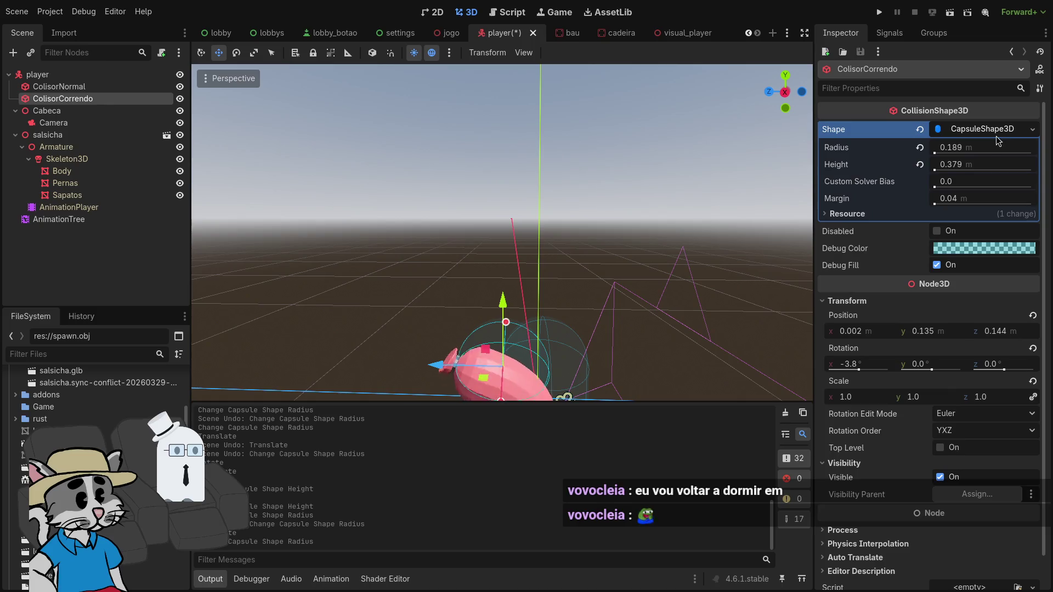
left_click(987, 129)
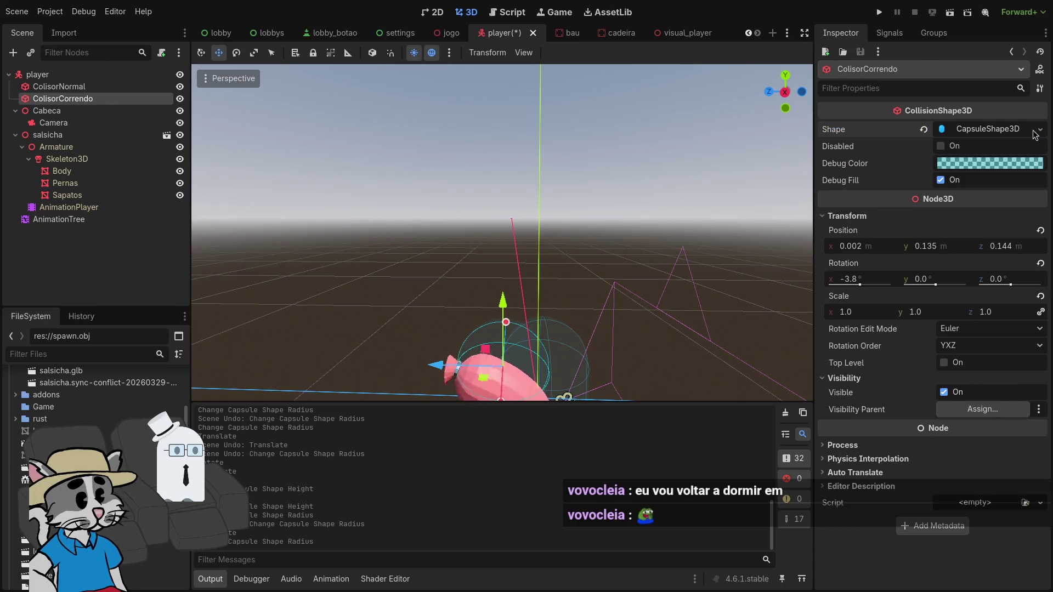
left_click(1021, 130)
left_click(1033, 129)
left_click(976, 249)
scroll(664, 292, "down", 3)
scroll(663, 292, "up", 3)
Expand the convex shape's Points list and add four points
left_click(982, 148)
left_click(942, 184)
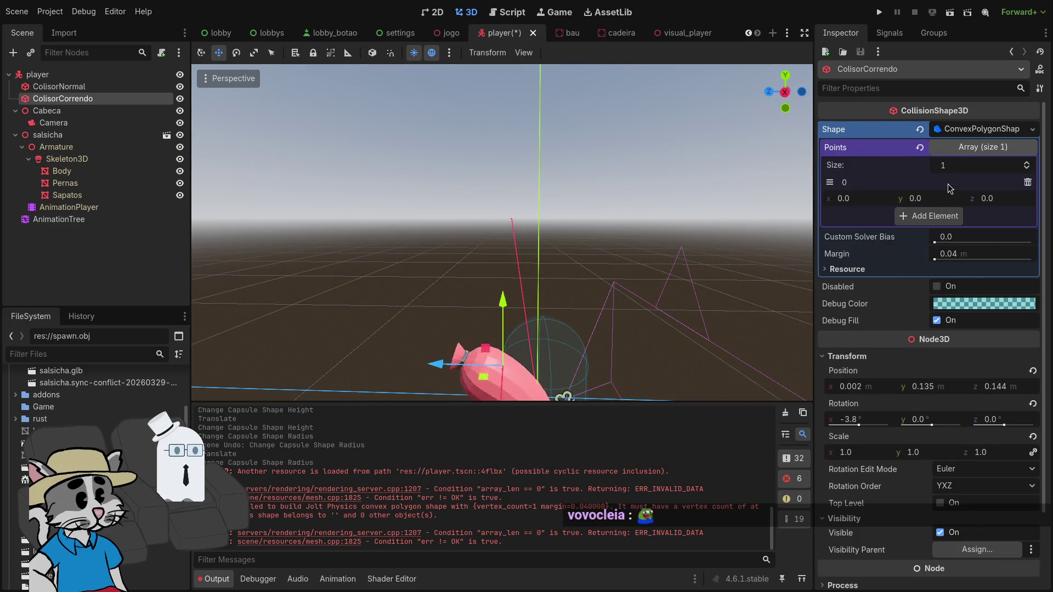
left_click(942, 216)
left_click(942, 248)
left_click(943, 281)
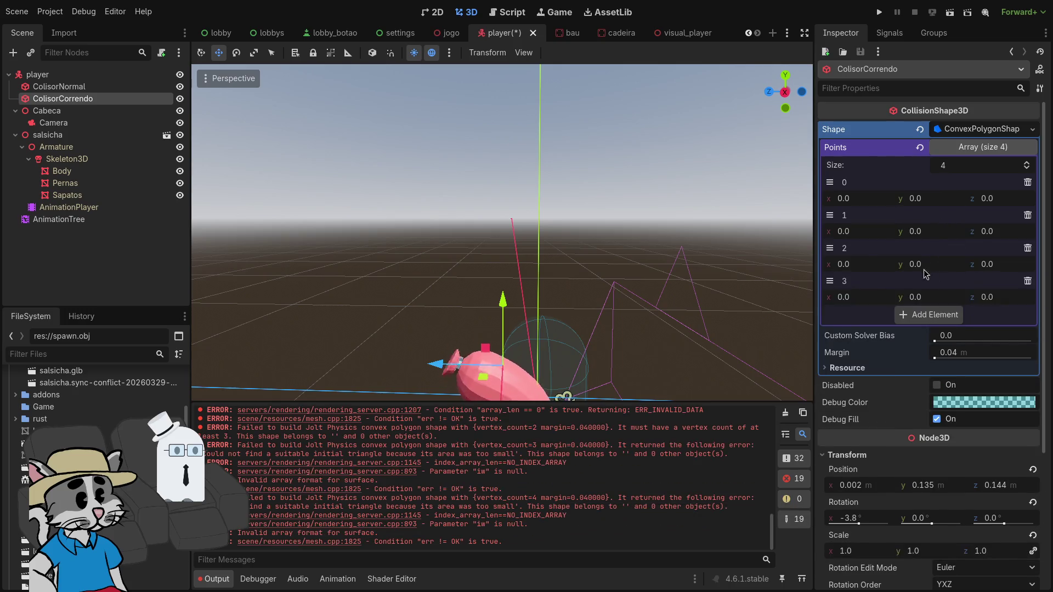
scroll(860, 261, "down", 1)
scroll(792, 201, "down", 2)
scroll(793, 200, "up", 2)
Set the x positions of the first three points, checking the fit from above
left_click_drag(877, 140, 911, 140)
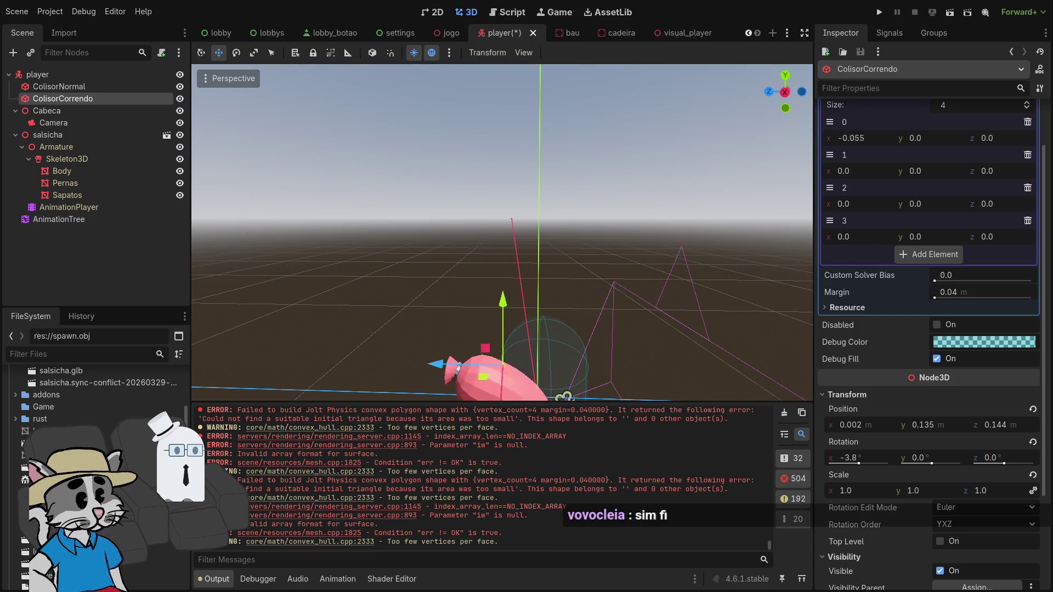
left_click_drag(526, 301, 472, 249)
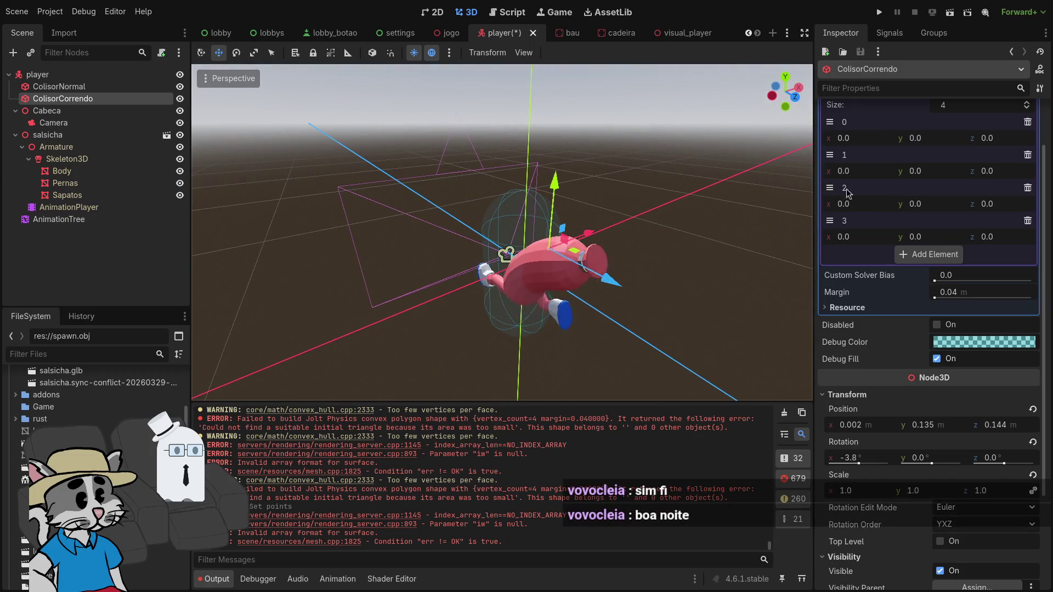
mouse_move(873, 173)
left_mouse_down()
mouse_move(921, 173)
mouse_move(867, 171)
left_mouse_up()
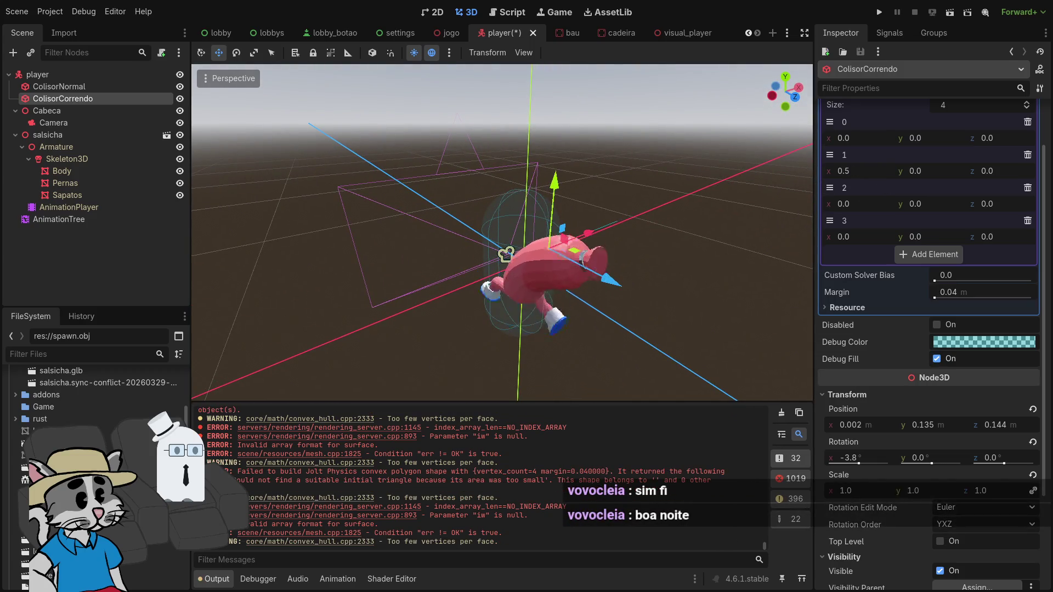
left_click_drag(749, 210, 631, 211)
mouse_move(873, 203)
left_mouse_down()
mouse_move(912, 203)
mouse_move(856, 204)
mouse_move(921, 203)
left_mouse_up()
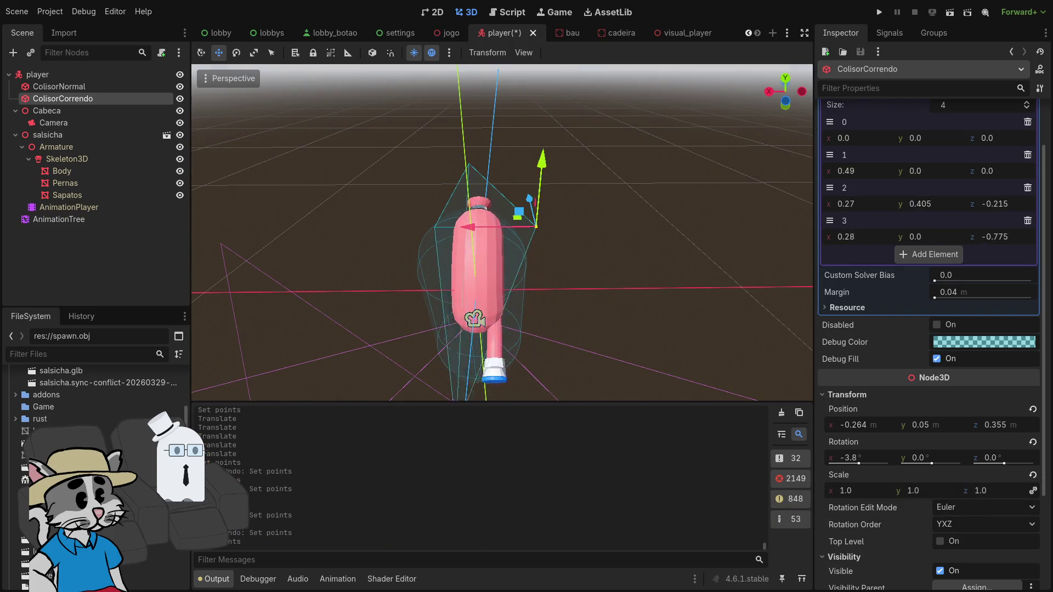
left_click_drag(664, 282, 555, 298)
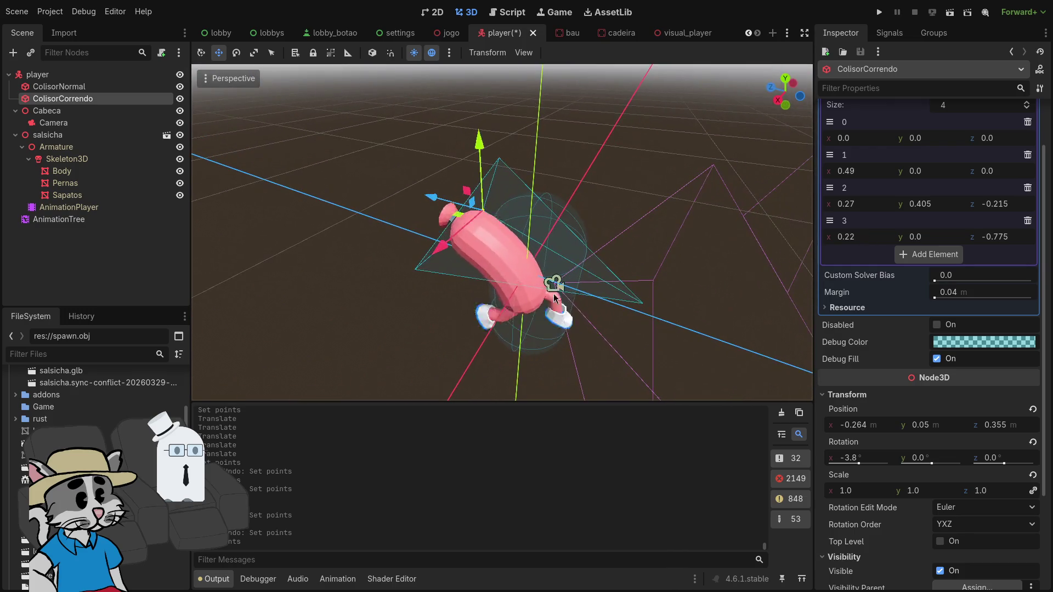
Tune point 4's z, lower point 3's y to 0.275, pull point 2 inward, and save
left_click_drag(982, 237, 960, 237)
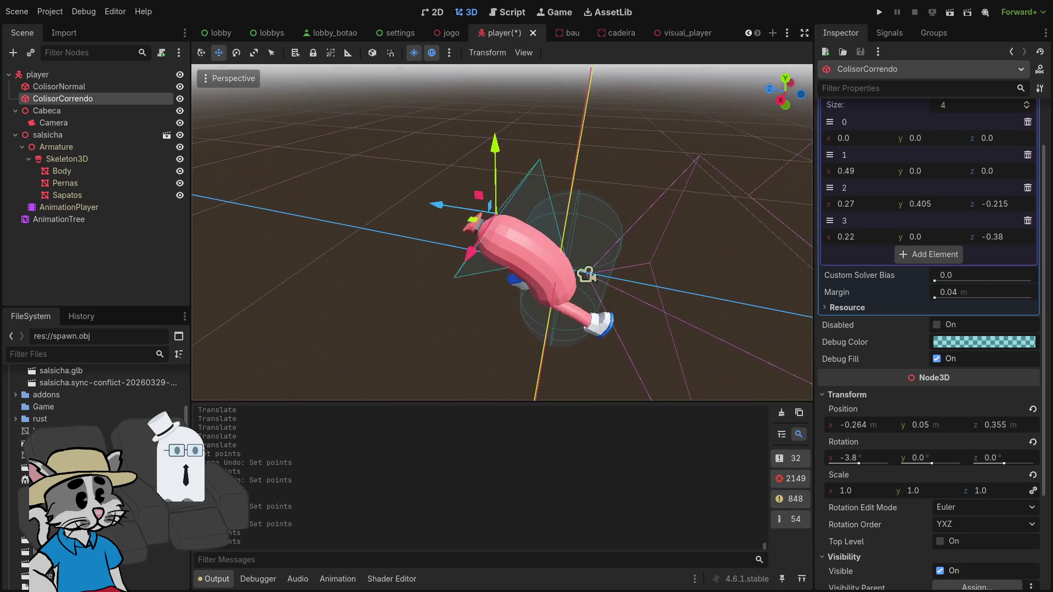
left_click_drag(987, 240, 1004, 240)
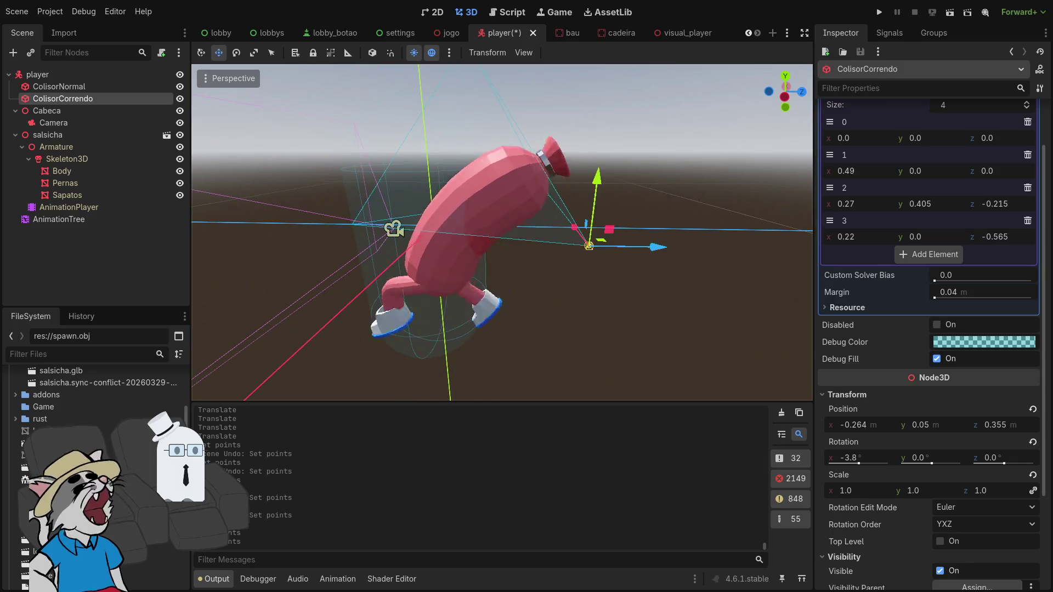
left_click_drag(930, 212, 911, 212)
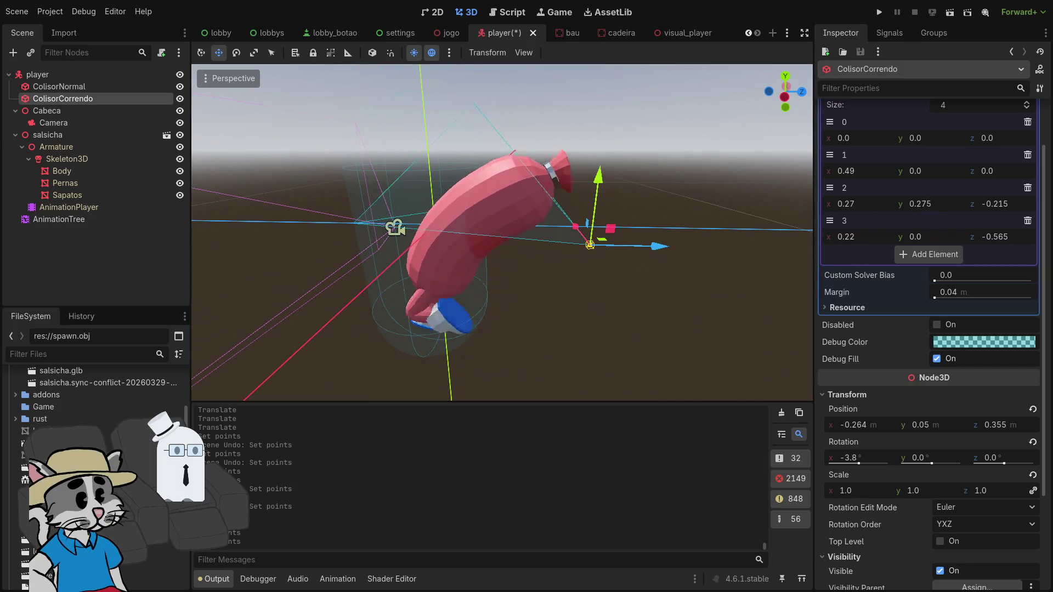
left_click_drag(874, 181, 861, 181)
left_click_drag(604, 228, 788, 202)
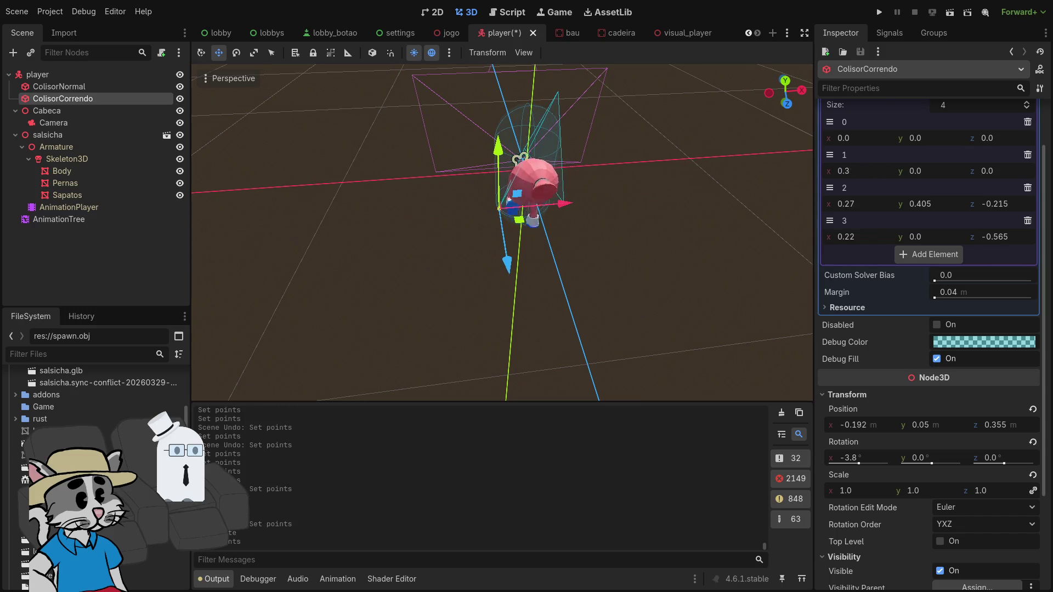
mouse_move(807, 181)
left_mouse_down()
mouse_move(771, 202)
mouse_move(549, 206)
mouse_move(595, 284)
left_mouse_up()
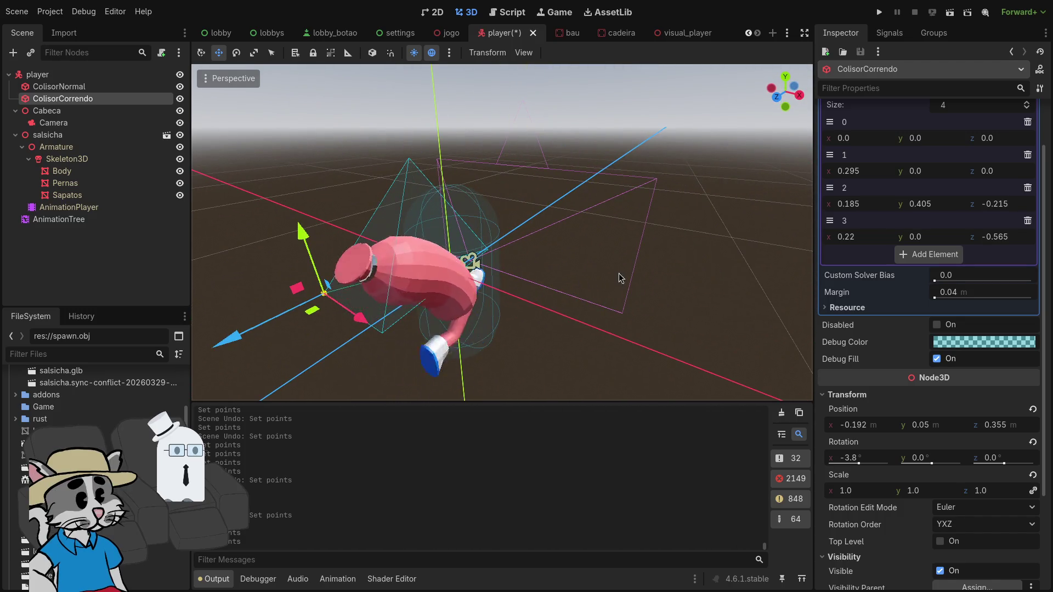
key("ctrl+s")
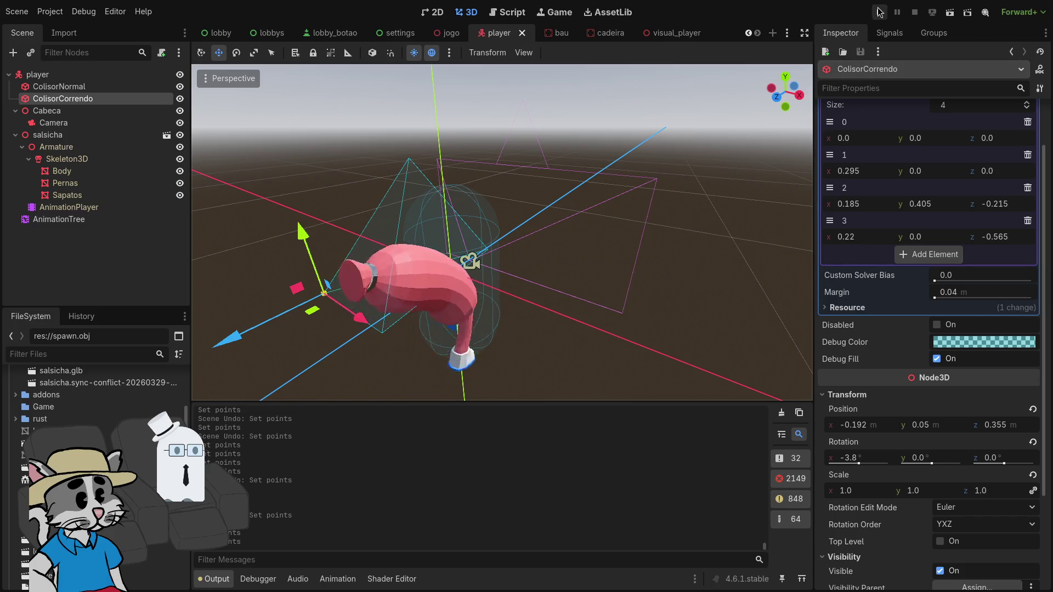
Run the project, host a lobby and start a match to test the collider, then close the game
left_click(879, 11)
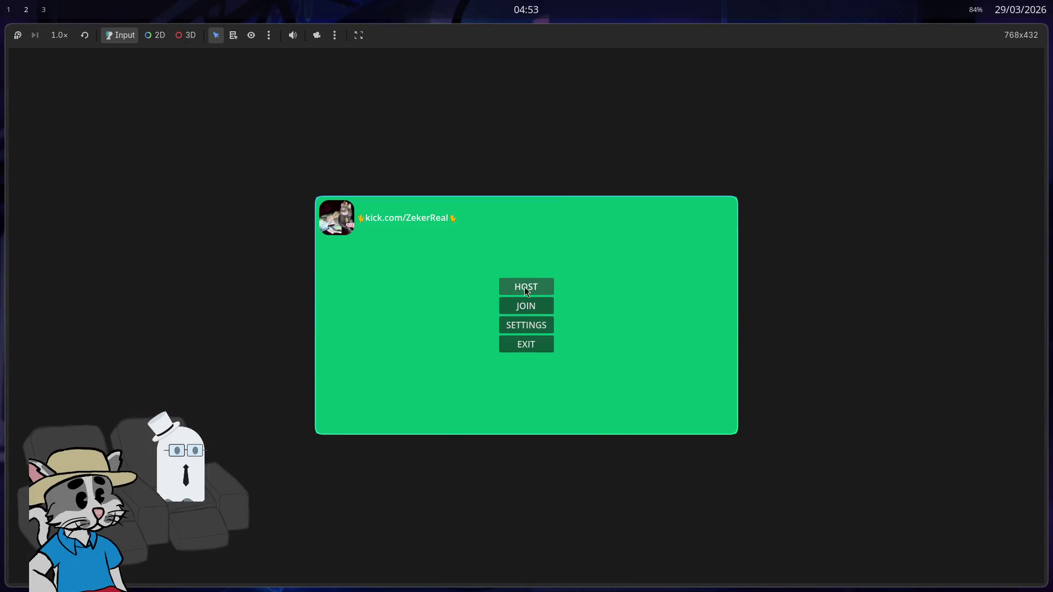
left_click(526, 289)
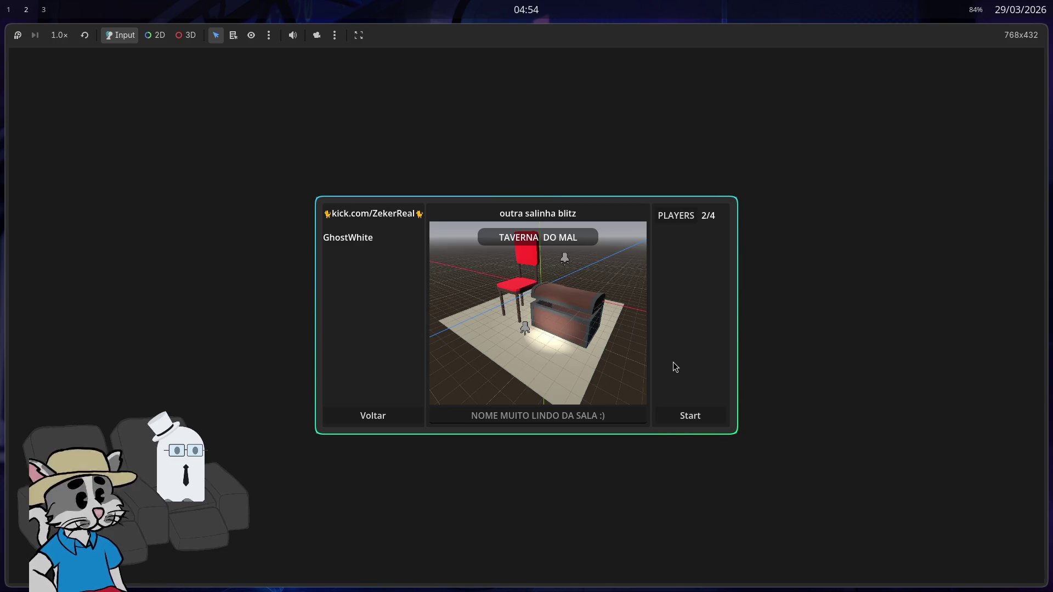
left_click(687, 416)
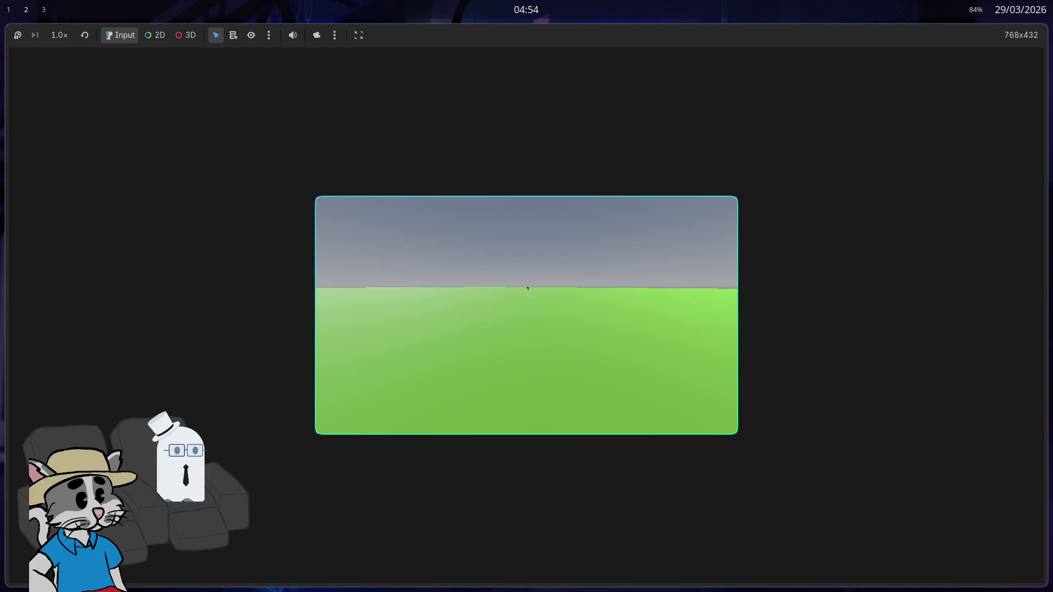
key("alt+F4")
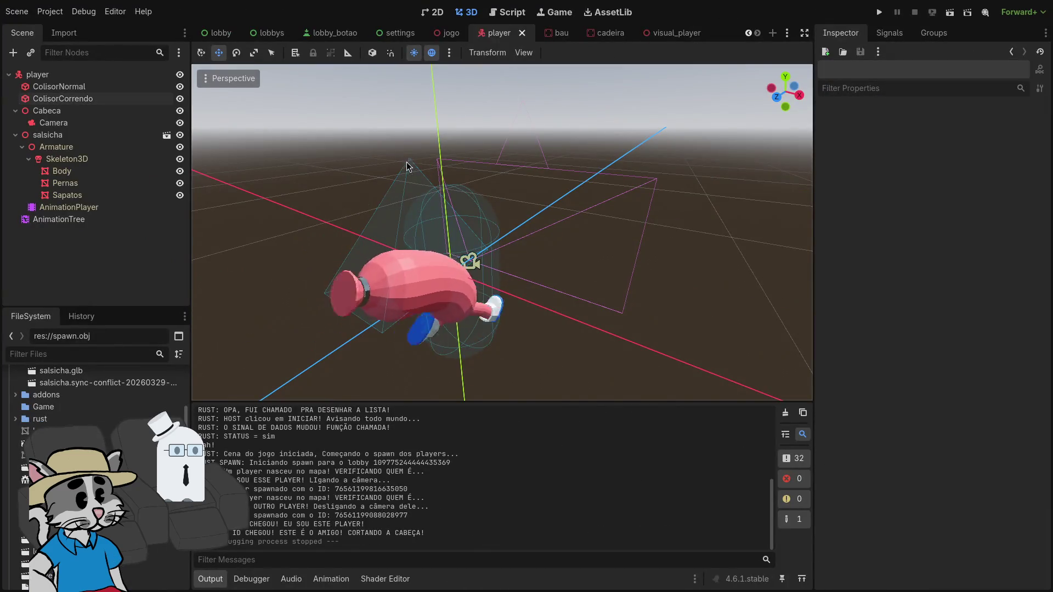
Select ColisorCorrendo and raise point 2 to y 0.925
left_click(399, 228)
left_click_drag(921, 204, 933, 203)
mouse_move(502, 234)
left_mouse_down()
mouse_move(554, 233)
mouse_move(593, 269)
mouse_move(528, 301)
left_mouse_up()
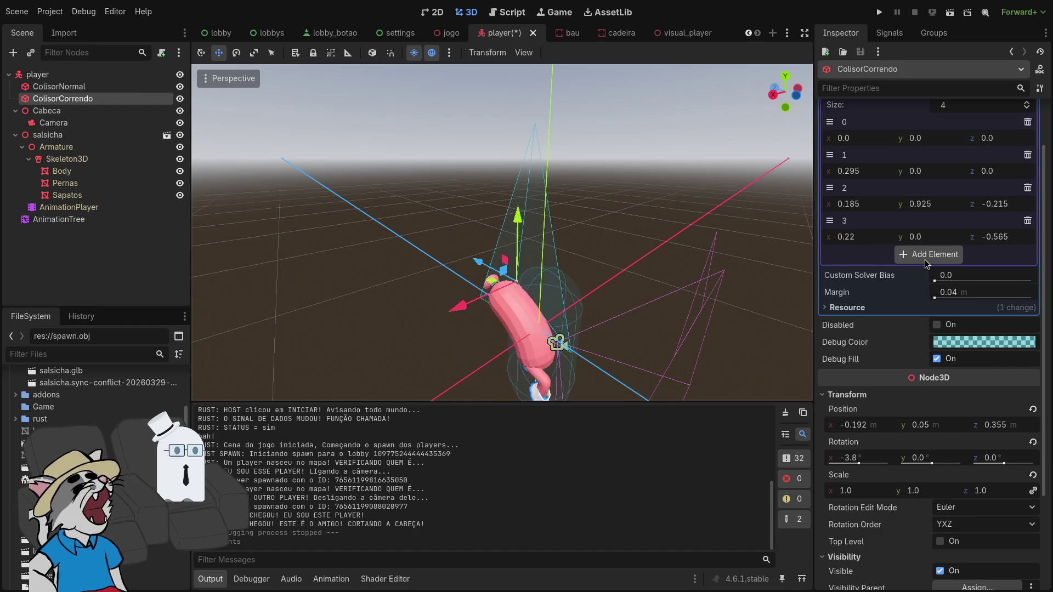
mouse_move(615, 189)
left_mouse_down()
mouse_move(549, 233)
mouse_move(516, 209)
mouse_move(499, 222)
left_mouse_up()
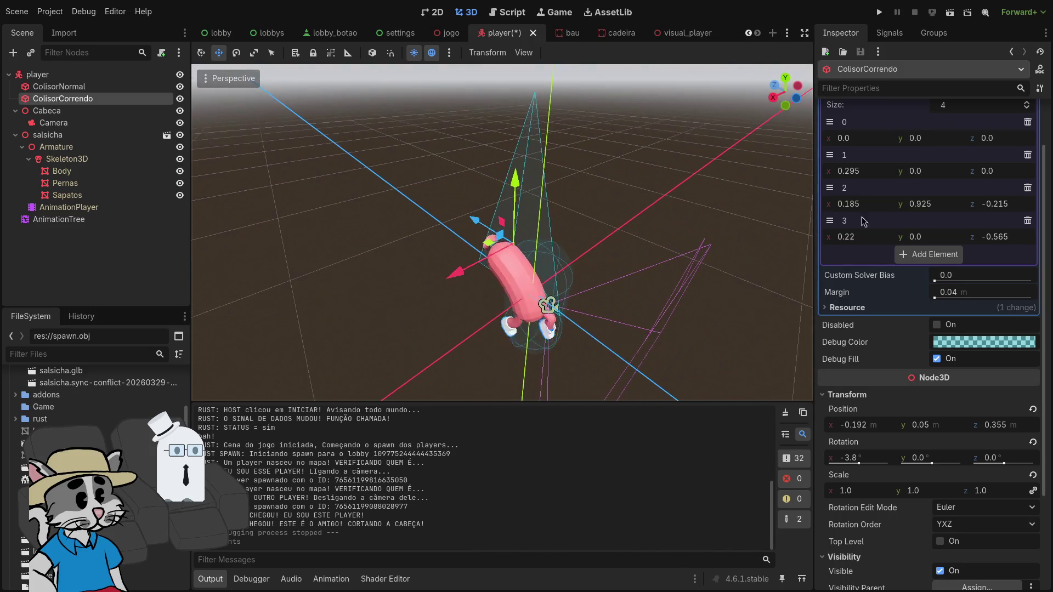
Add a fifth point, then adjust its z and point 3's x and z values
left_click(941, 256)
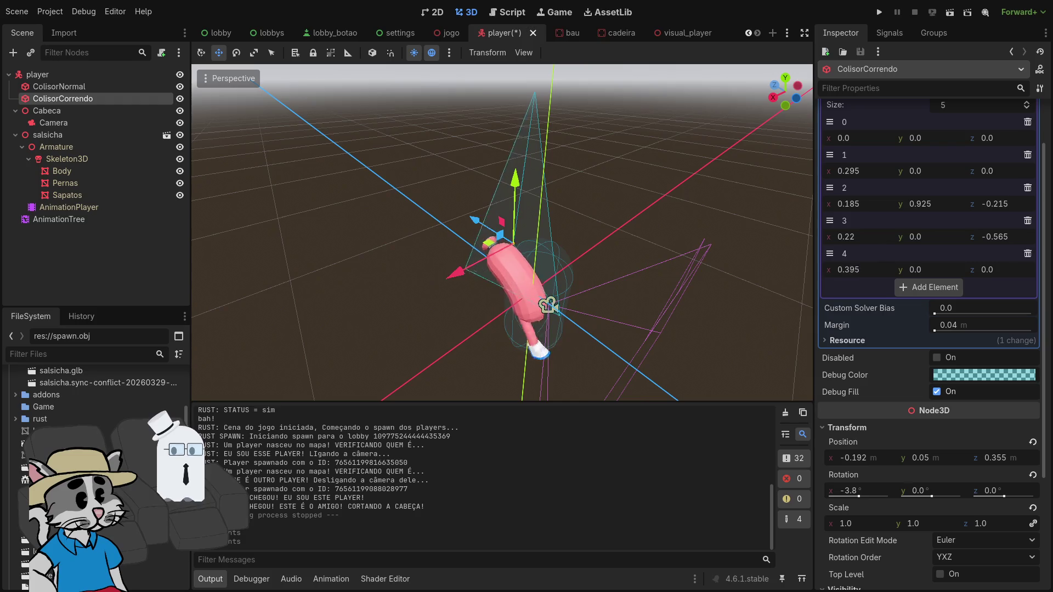
key("ctrl+z")
key("ctrl+z")
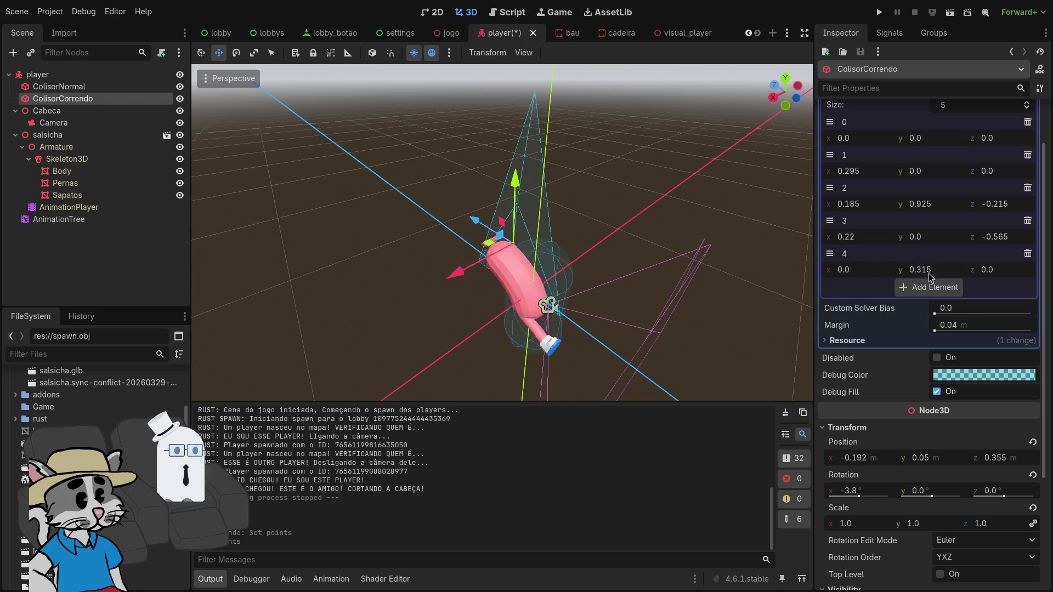
key("ctrl+z")
key("ctrl+z")
left_click_drag(785, 90, 935, 267)
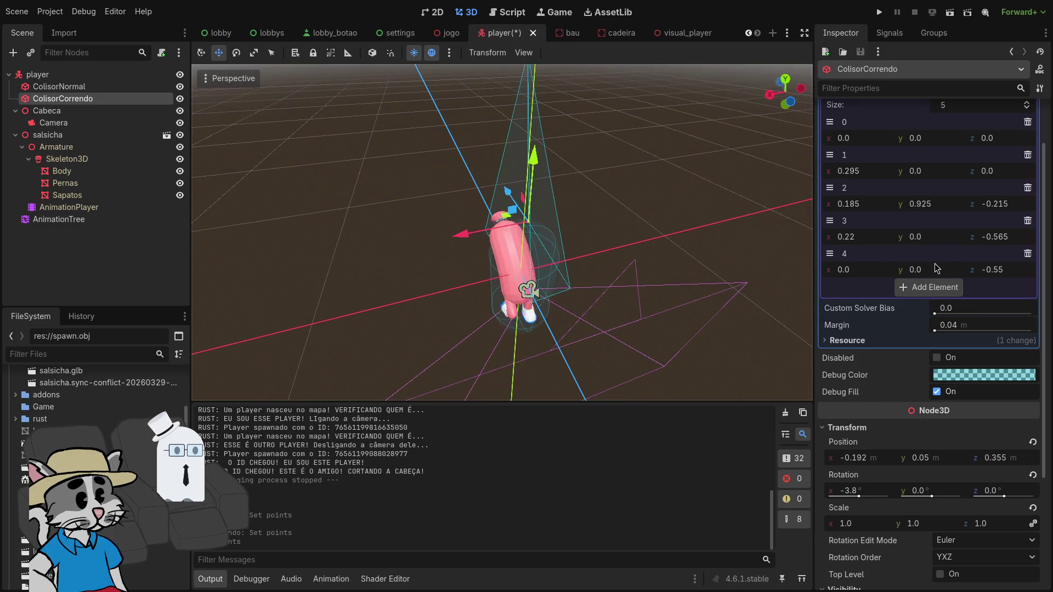
key("ctrl+z")
key("ctrl+z")
key("ctrl+z")
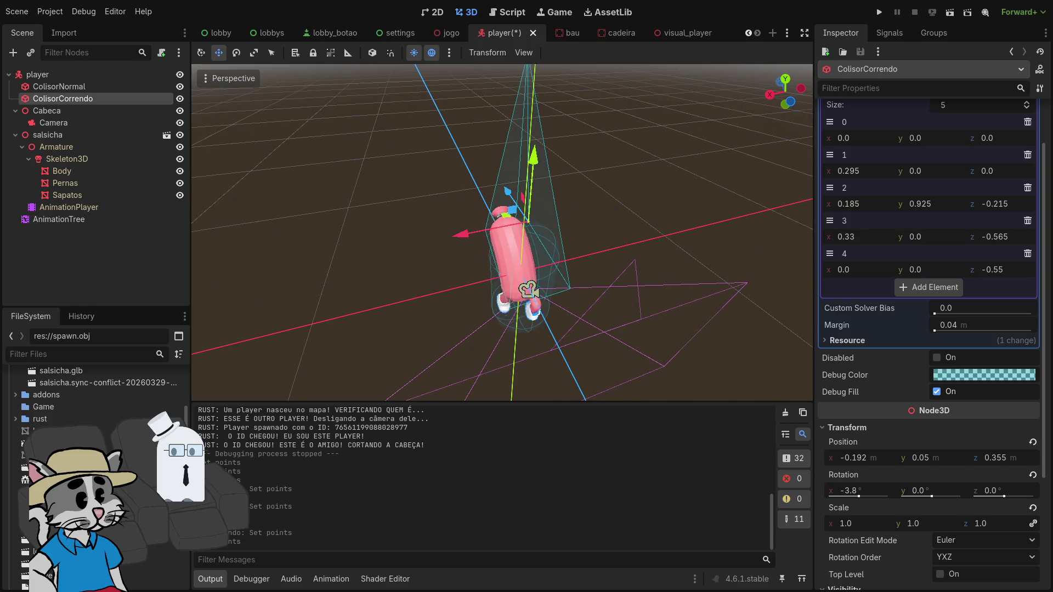
key("ctrl+z")
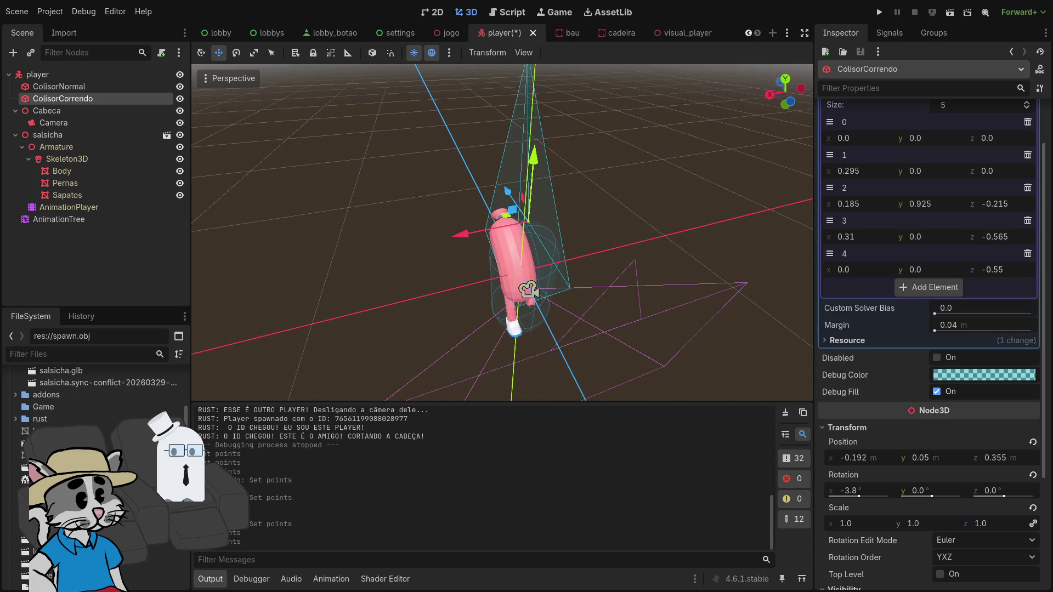
key("ctrl+z")
mouse_move(566, 259)
left_mouse_down()
mouse_move(642, 259)
mouse_move(643, 268)
left_mouse_up()
mouse_move(1003, 243)
left_mouse_down()
mouse_move(988, 243)
mouse_move(993, 265)
left_mouse_up()
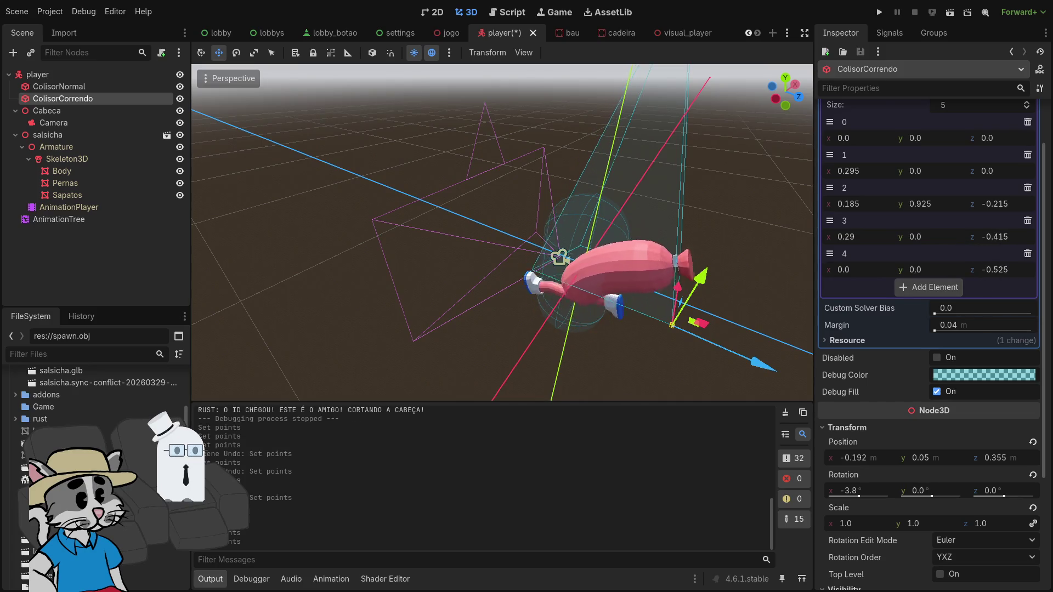
Nudge the collider along x to -0.166, then reselect ColisorCorrendo
mouse_move(604, 246)
left_mouse_down()
mouse_move(417, 269)
mouse_move(406, 225)
left_mouse_up()
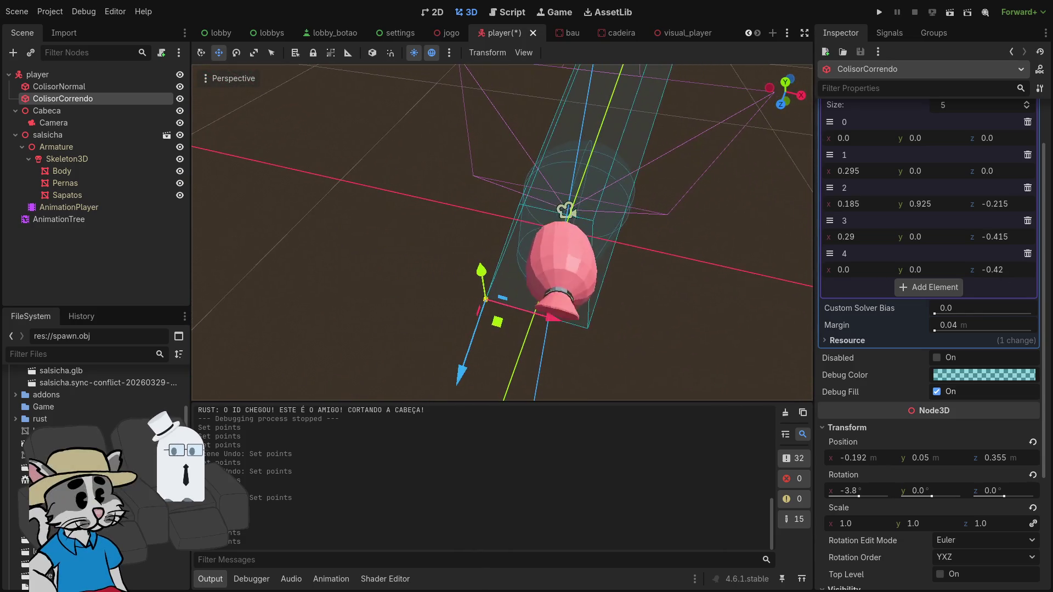
mouse_move(555, 321)
left_mouse_down()
mouse_move(483, 264)
mouse_move(472, 235)
left_mouse_up()
left_click(498, 139)
left_click(534, 384)
mouse_move(535, 384)
left_mouse_down()
mouse_move(513, 296)
mouse_move(439, 285)
left_mouse_up()
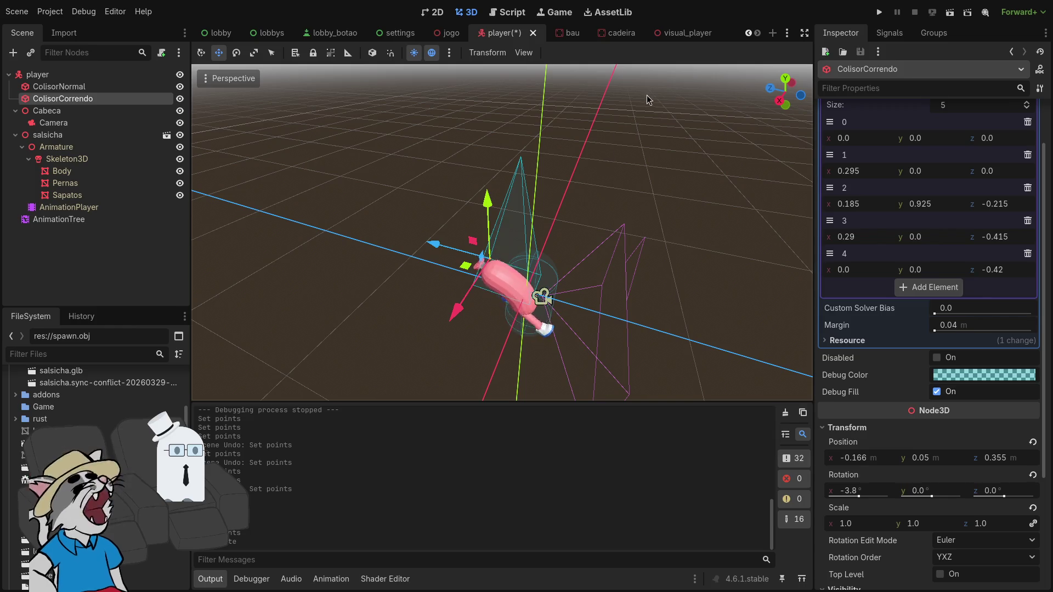
scroll(587, 254, "up", 5)
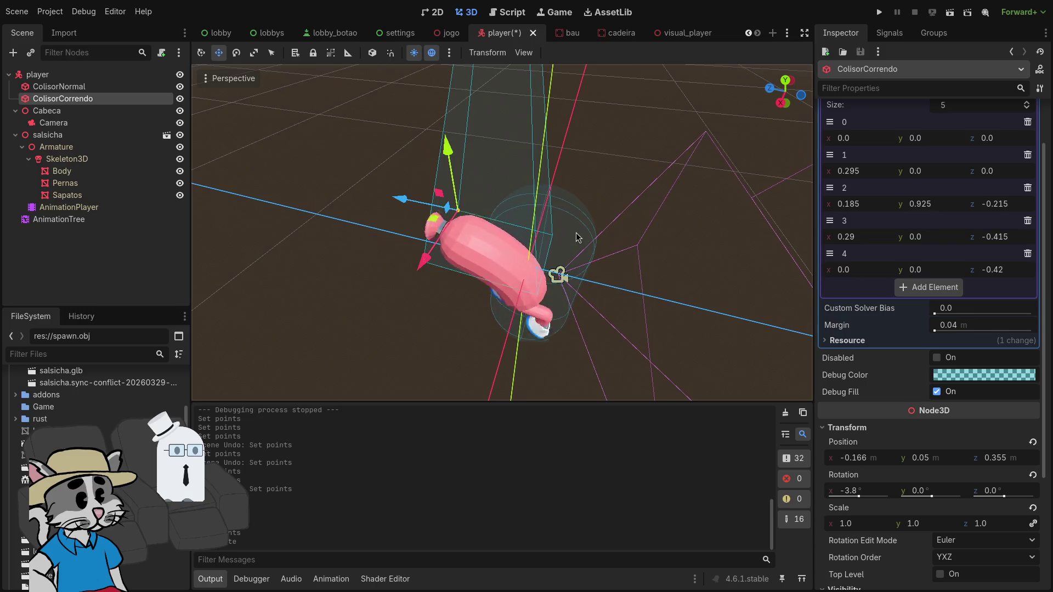
left_click(482, 203)
left_click_drag(495, 195, 419, 283)
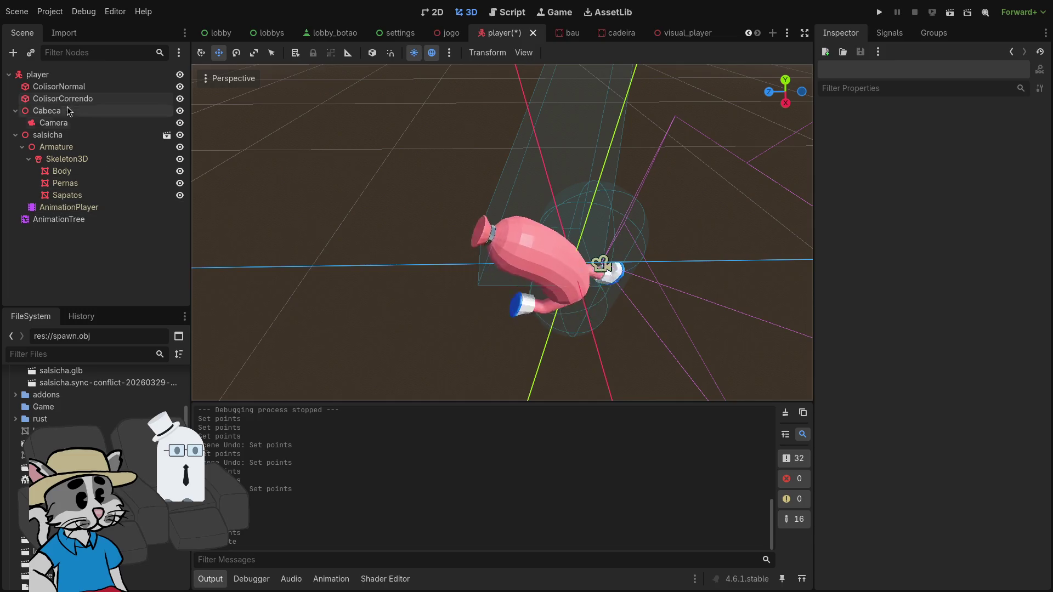
left_click(66, 98)
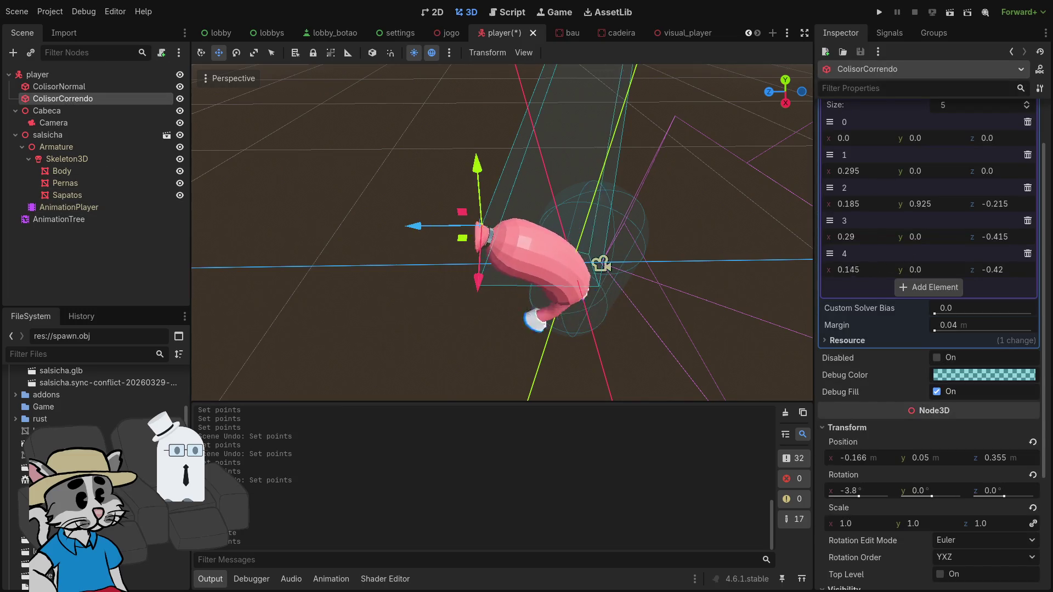
Bring point 4 forward along z, set point 3's z to -0.525 and point 2's y to 0.58
mouse_move(988, 269)
left_mouse_down()
mouse_move(1012, 270)
mouse_move(1015, 236)
mouse_move(977, 236)
left_mouse_up()
left_click_drag(784, 91, 738, 99)
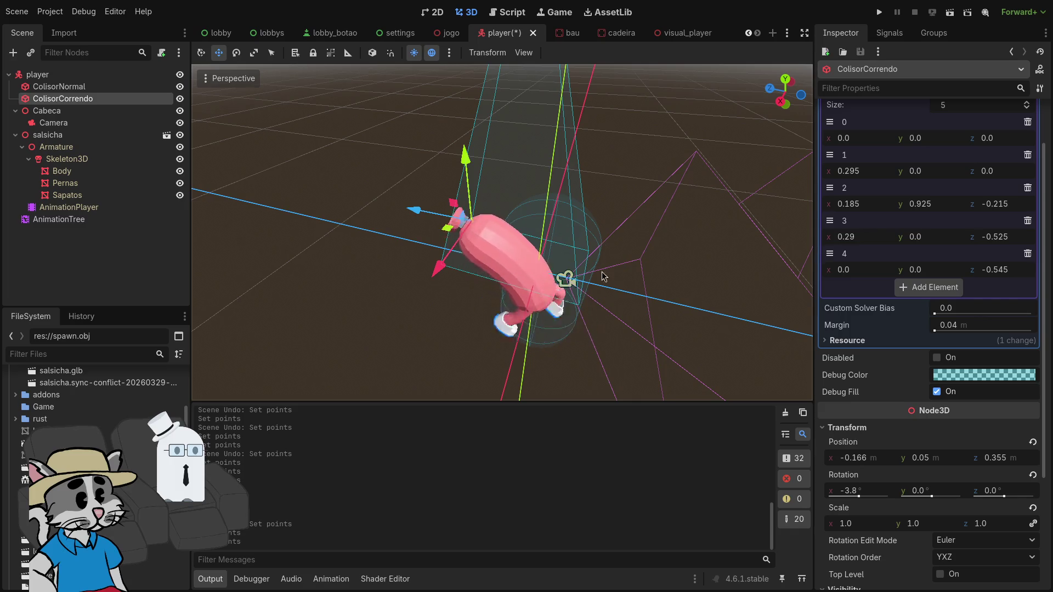
scroll(603, 276, "down", 5)
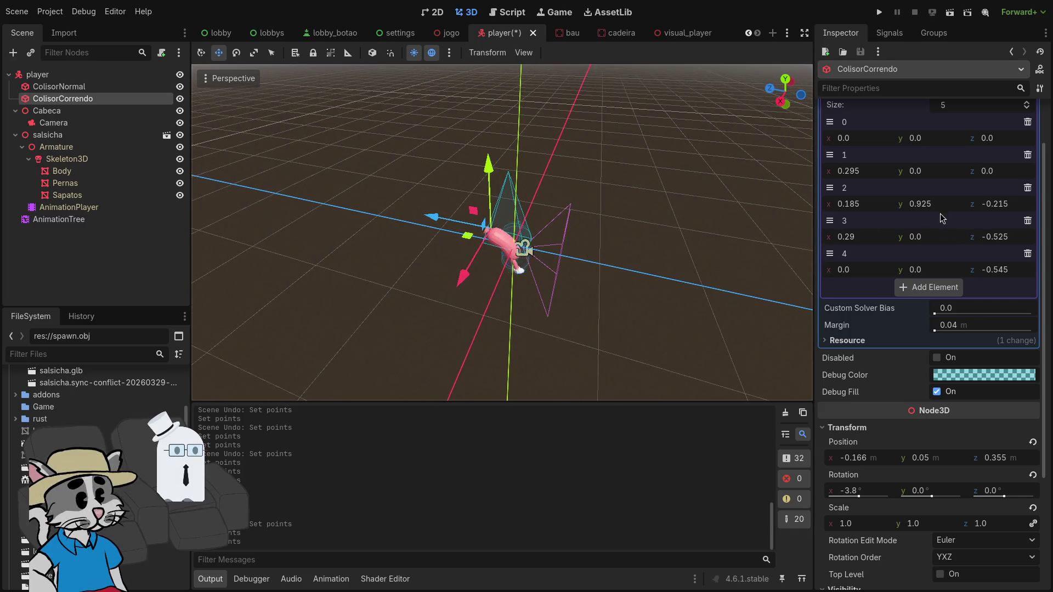
scroll(797, 242, "up", 5)
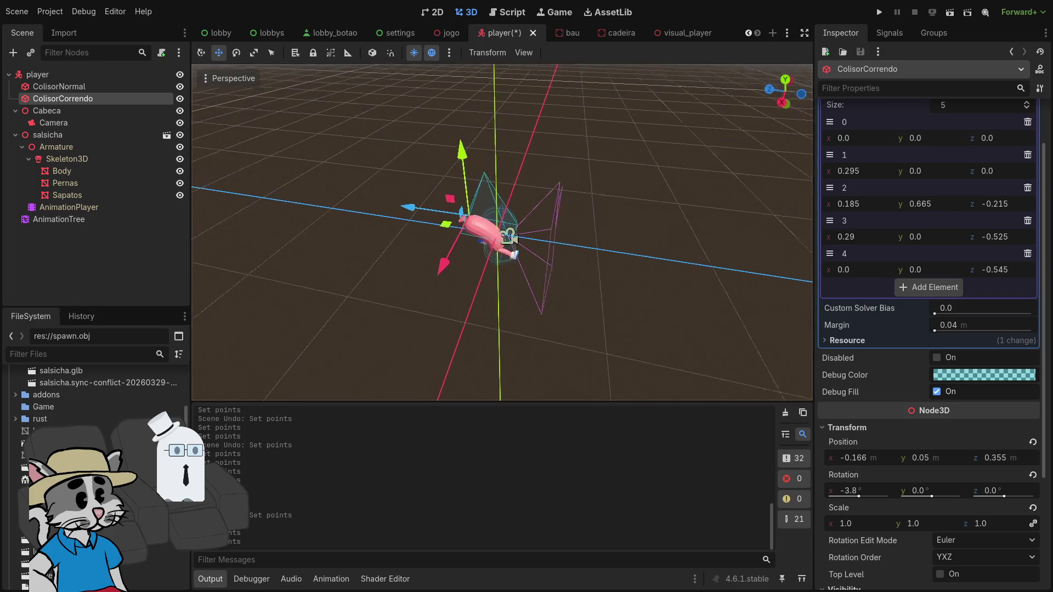
left_click_drag(931, 207, 911, 207)
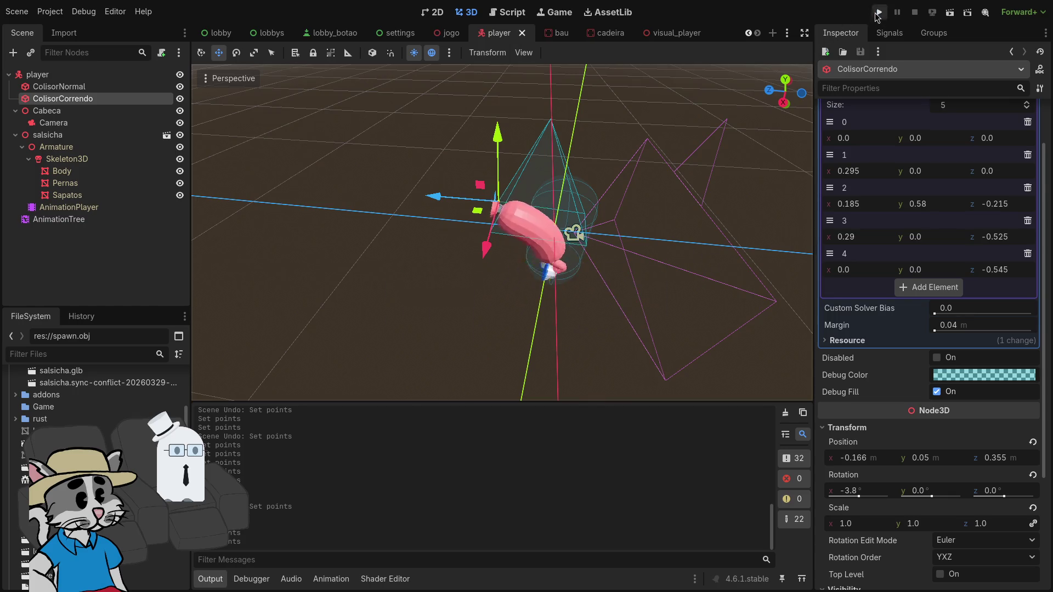
Launch the game, host a lobby and start a match with the new collider, then stop it with F8
left_click(878, 13)
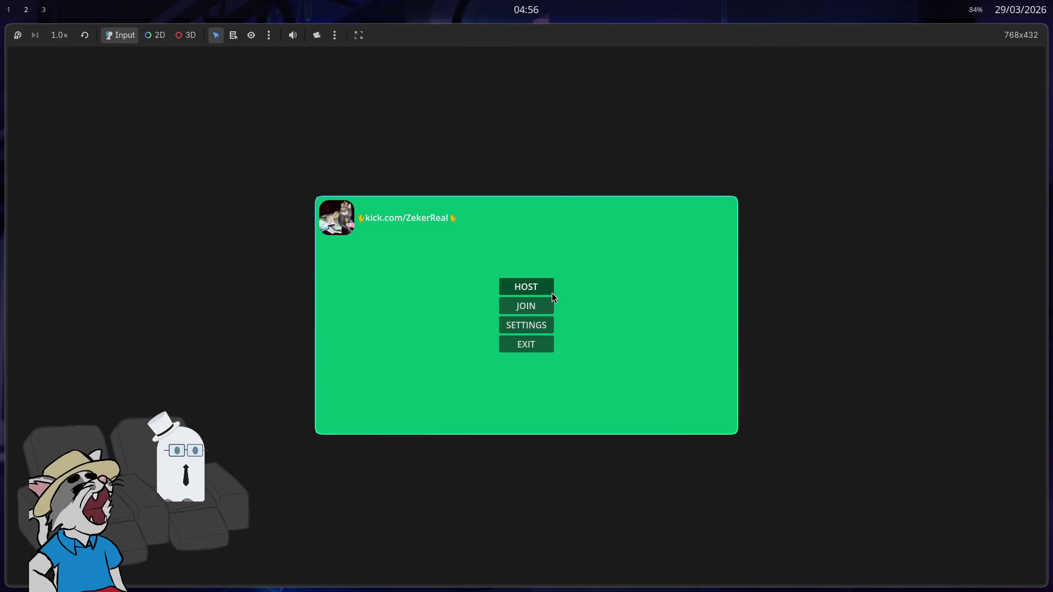
left_click(551, 294)
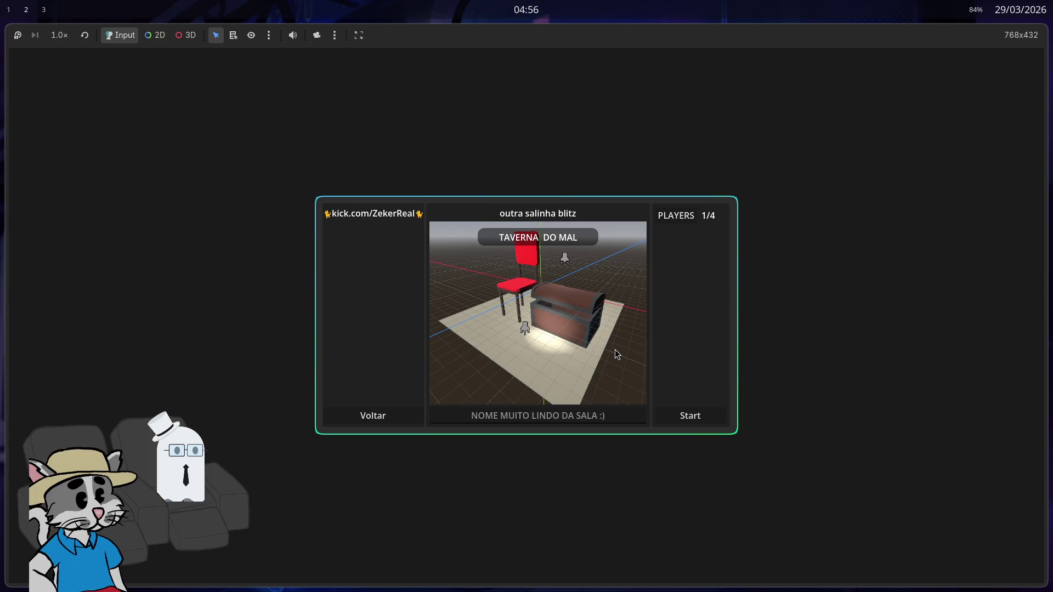
left_click(692, 417)
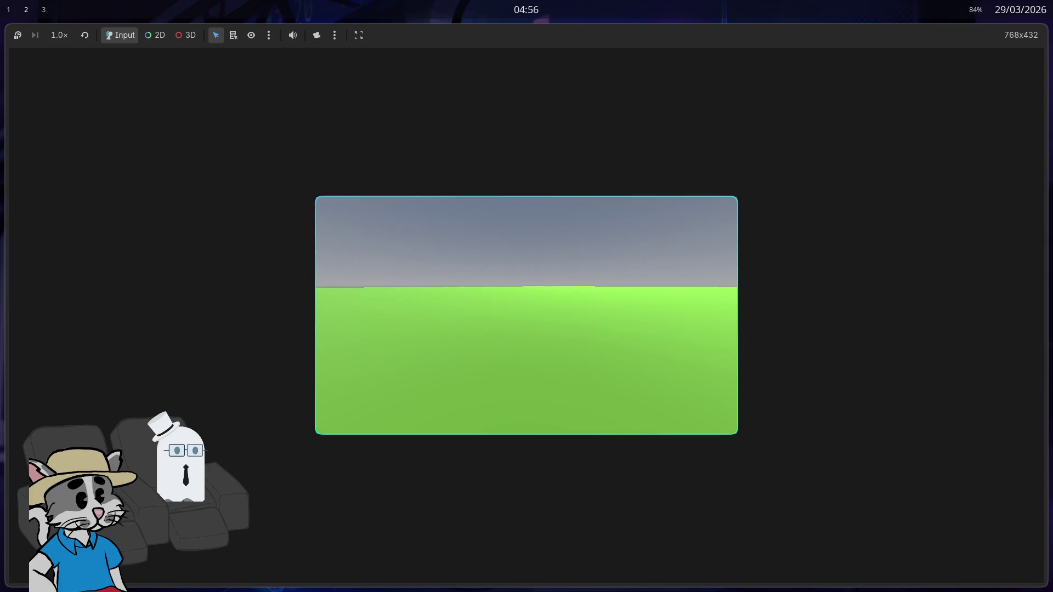
key("F8")
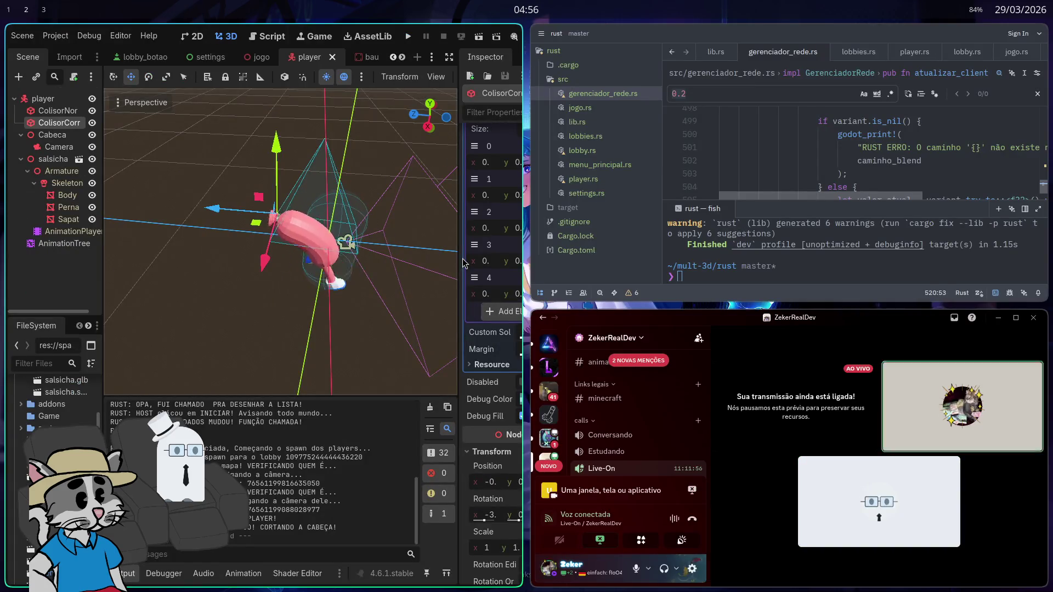
With the editor full screen, drag point 2's y value up to 4.725
key("super+f")
left_click_drag(916, 203, 955, 204)
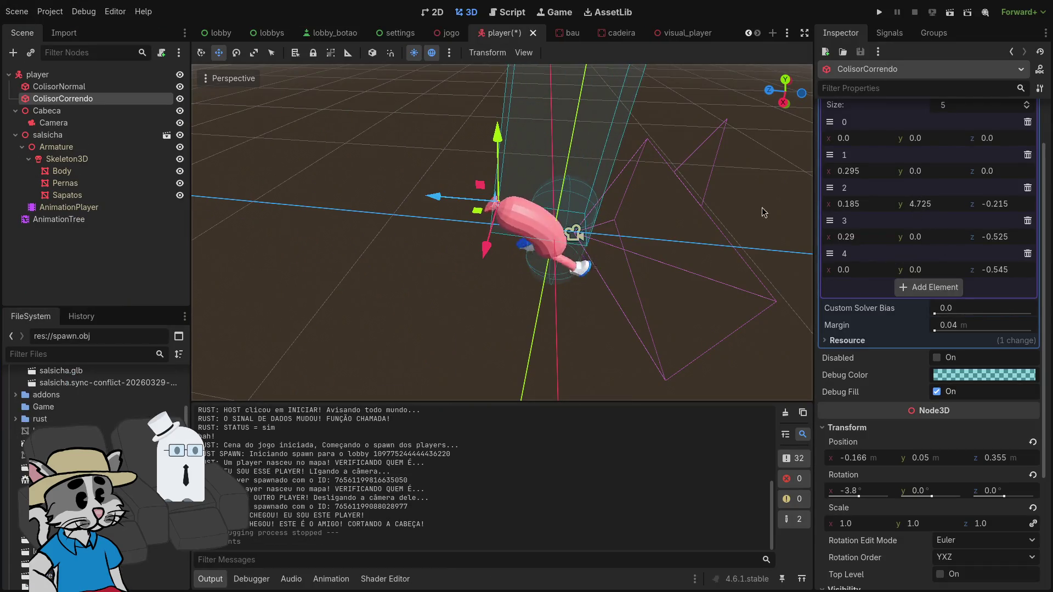
scroll(563, 220, "down", 5)
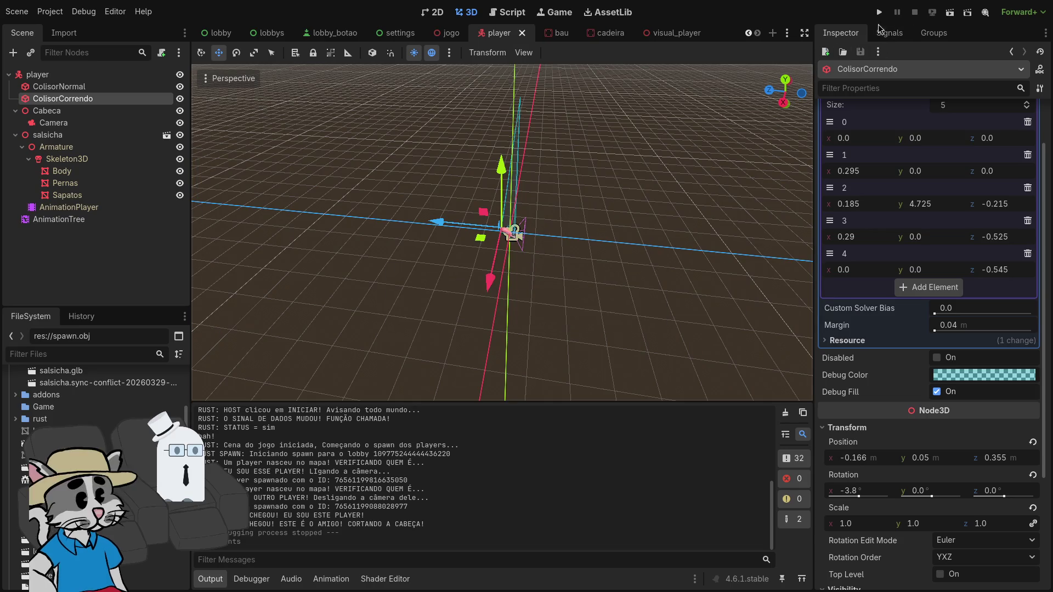
Run a quick hosted match with F5, stop it, then relaunch the game in the tiled layout
key("F5")
key("super+f")
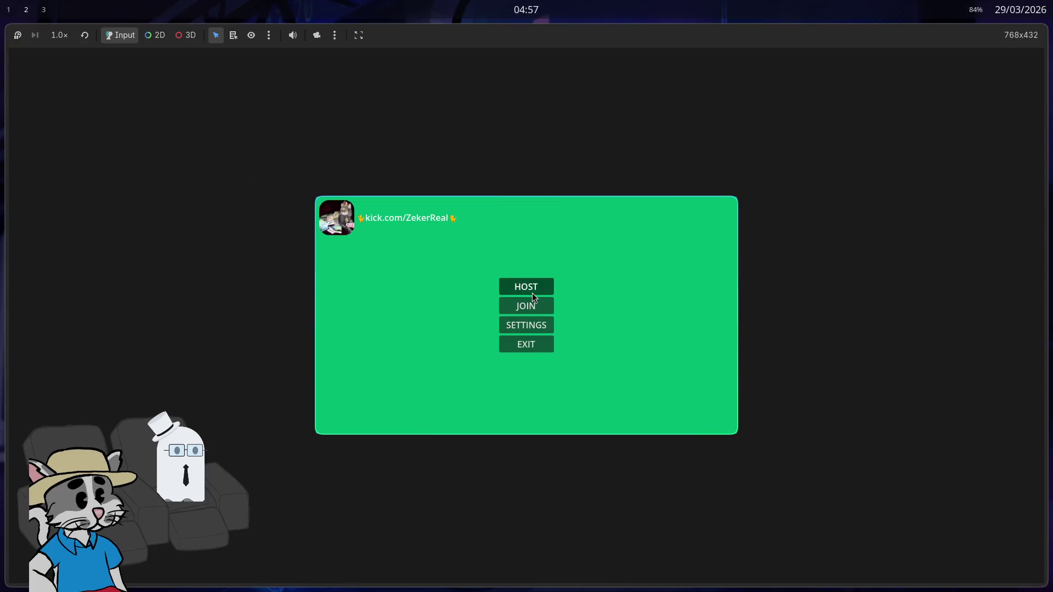
left_click(533, 292)
left_click(701, 416)
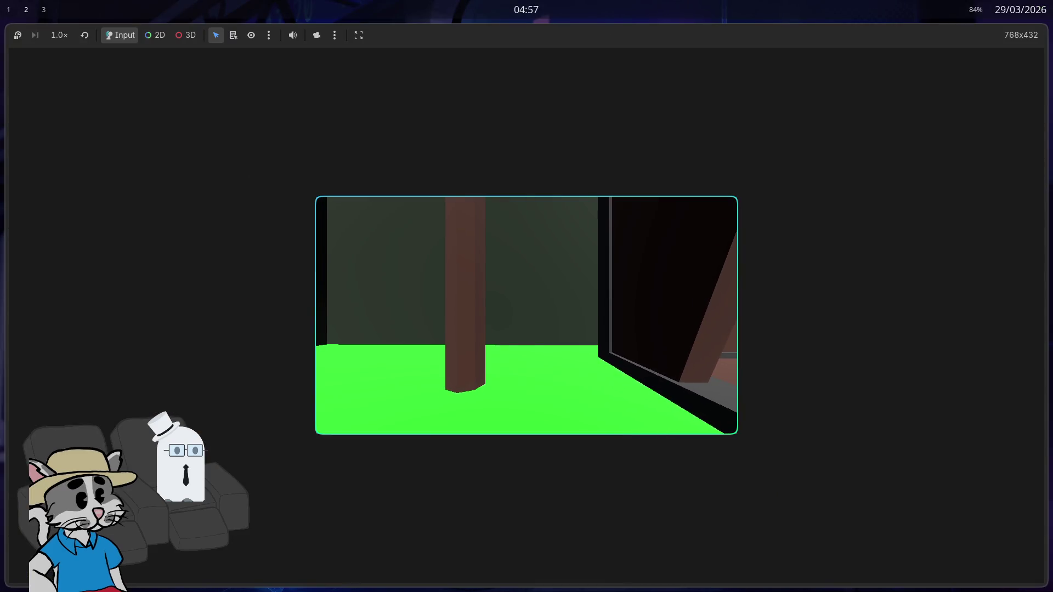
key("F8")
left_click(409, 37)
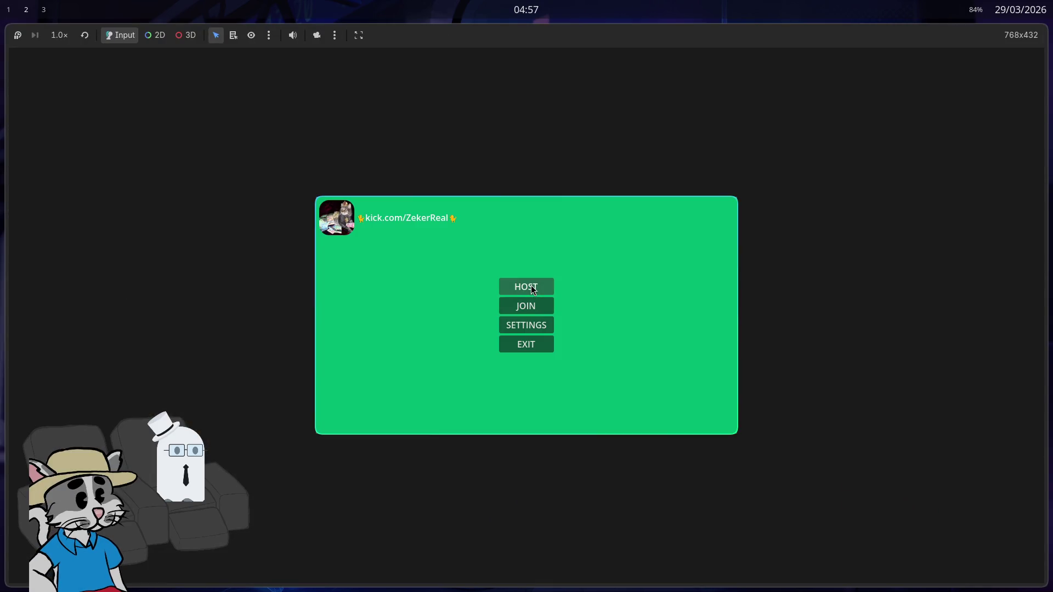
key("super+f")
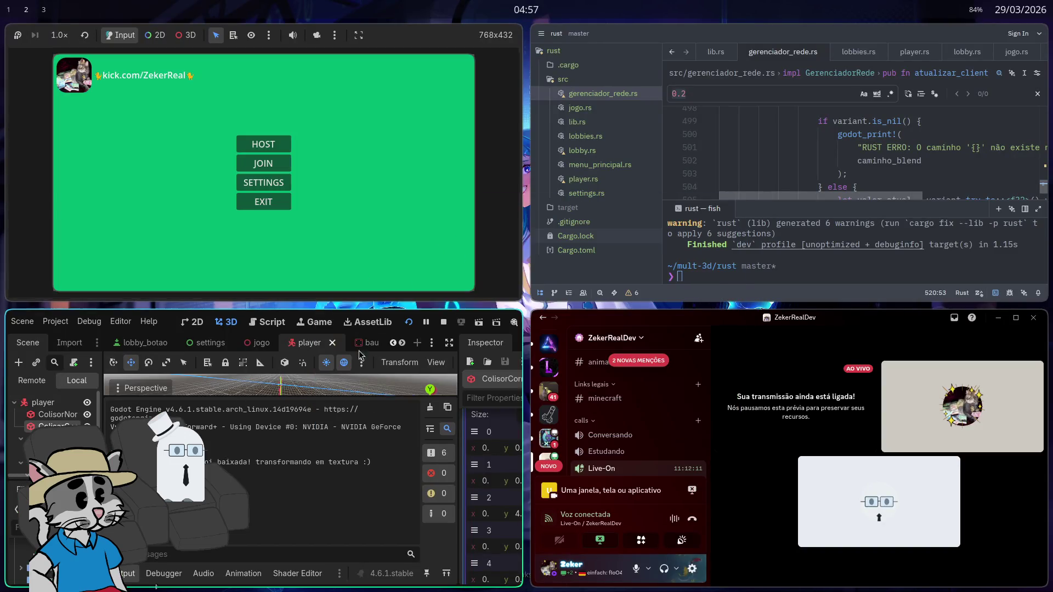
Host a lobby and start the match, then move the game window to a lower tile and fill the screen
left_click(278, 149)
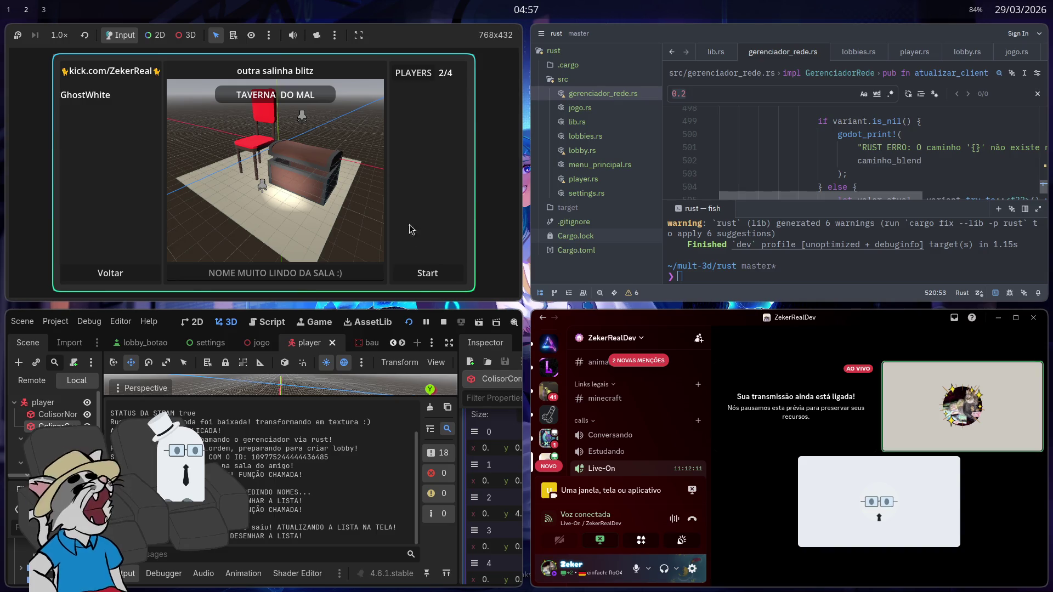
left_click(428, 274)
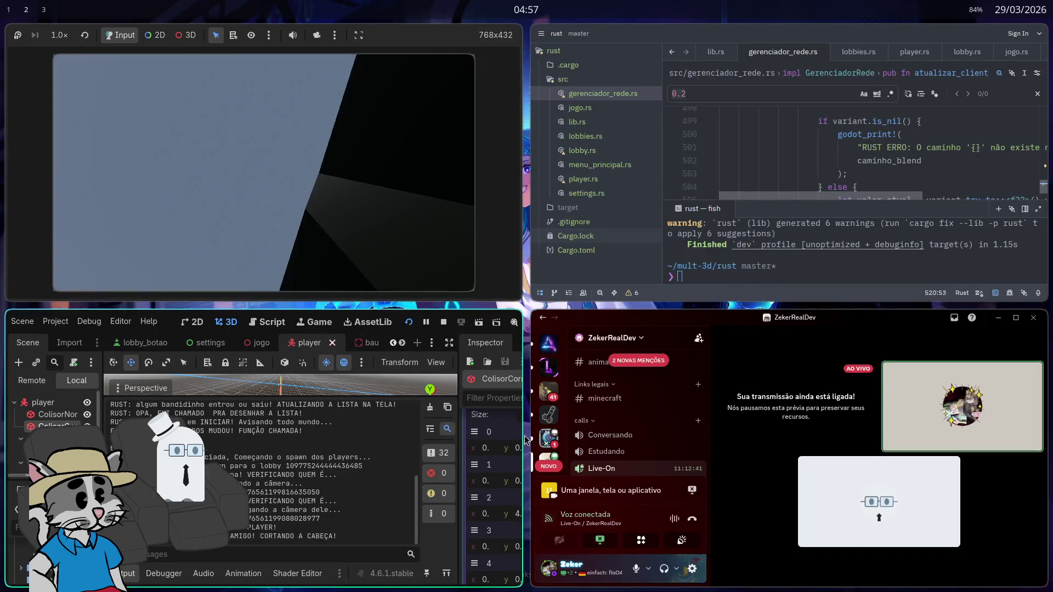
mouse_move(435, 117)
left_mouse_down()
mouse_move(452, 243)
mouse_move(419, 338)
mouse_move(318, 229)
left_mouse_up()
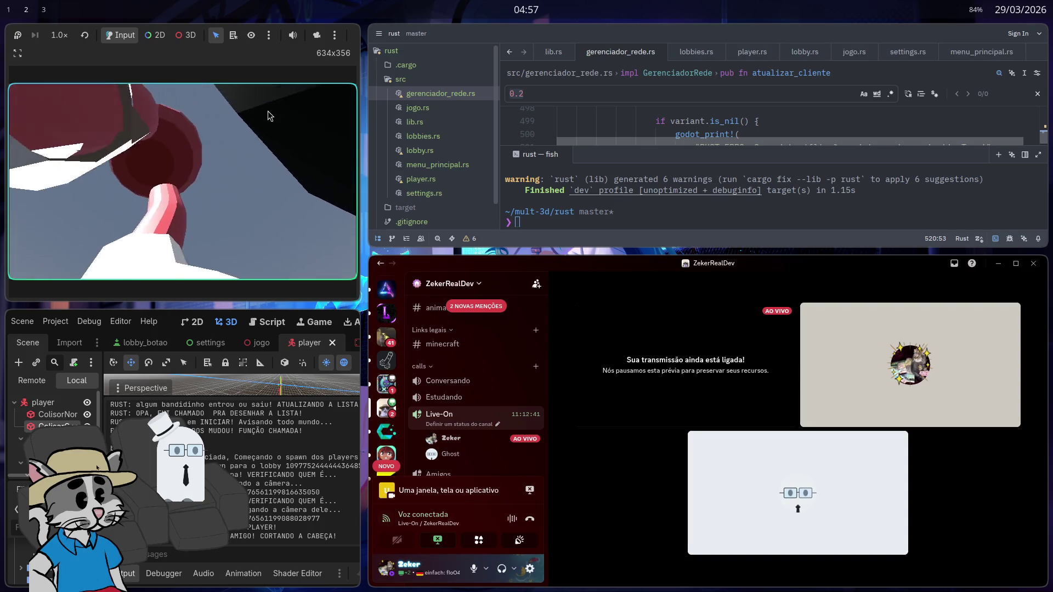
key("super+f")
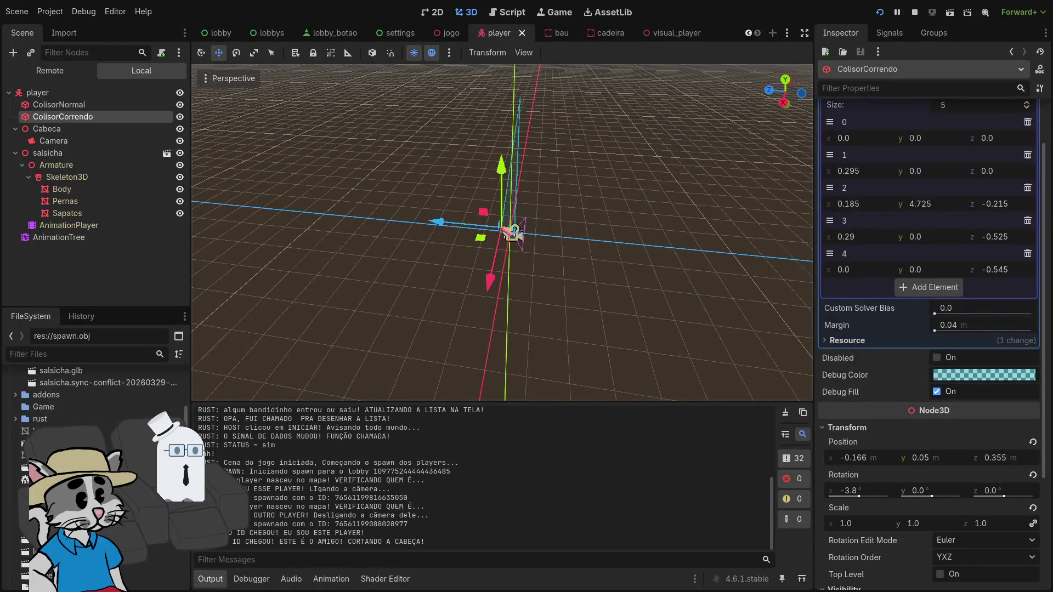
Play through the test match, switching the game window in and out of fullscreen
mouse_move(510, 231)
left_mouse_down()
mouse_move(518, 226)
mouse_move(486, 340)
left_mouse_up()
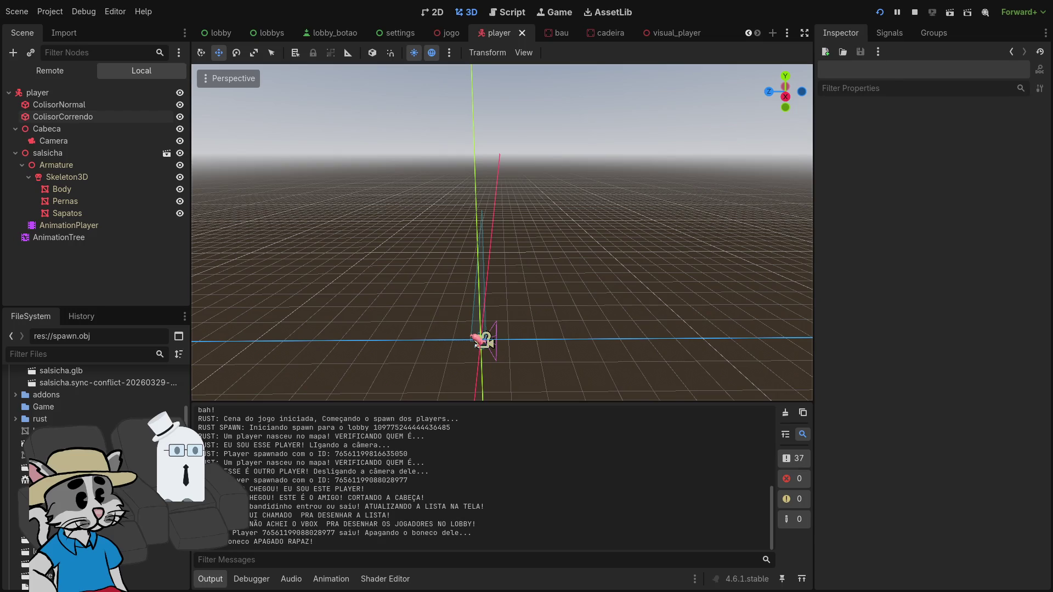
key("F5")
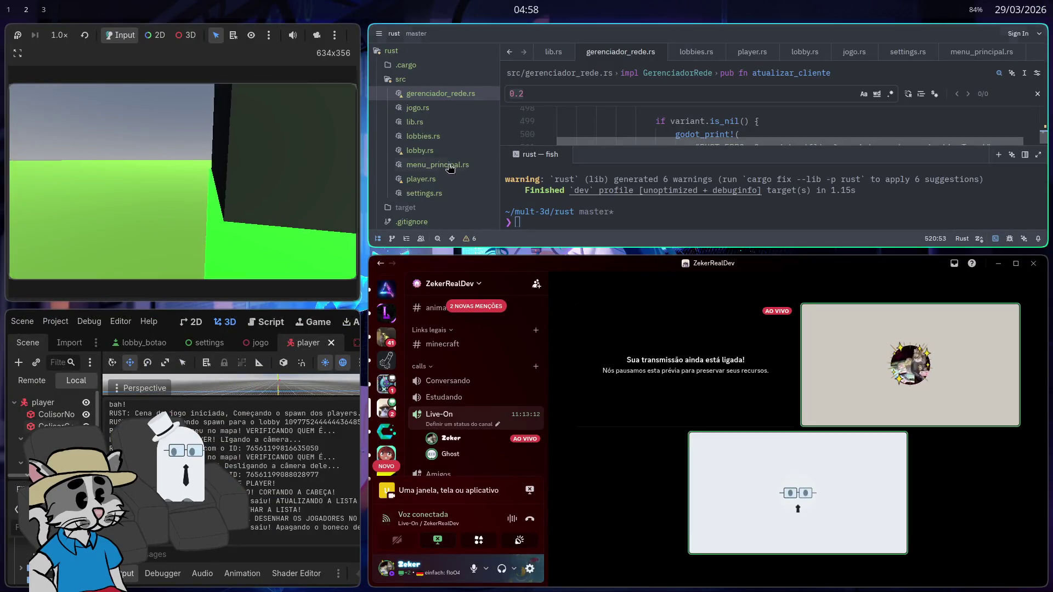
key("w")
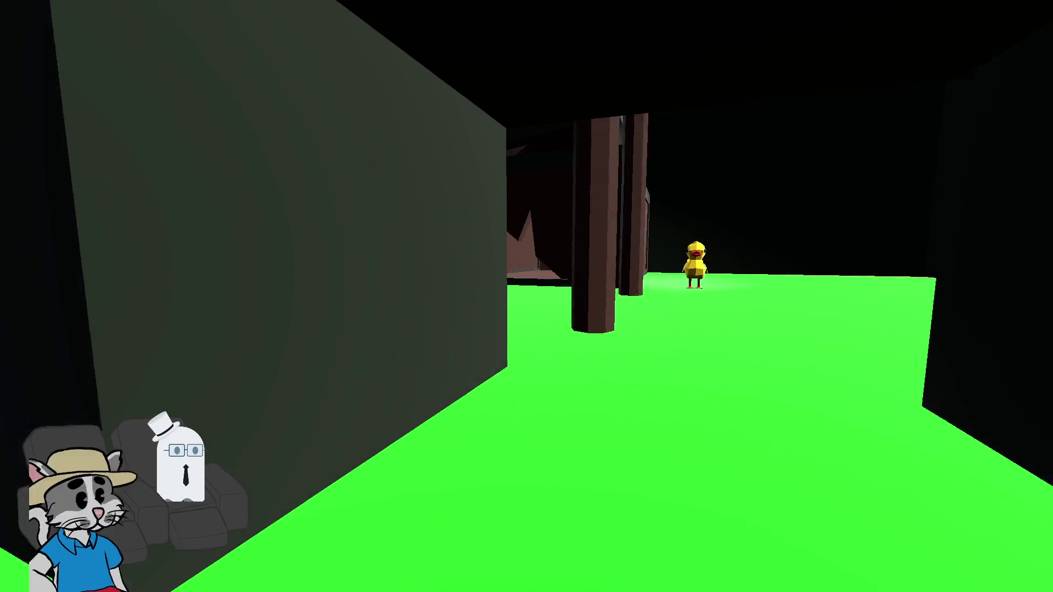
key("Escape")
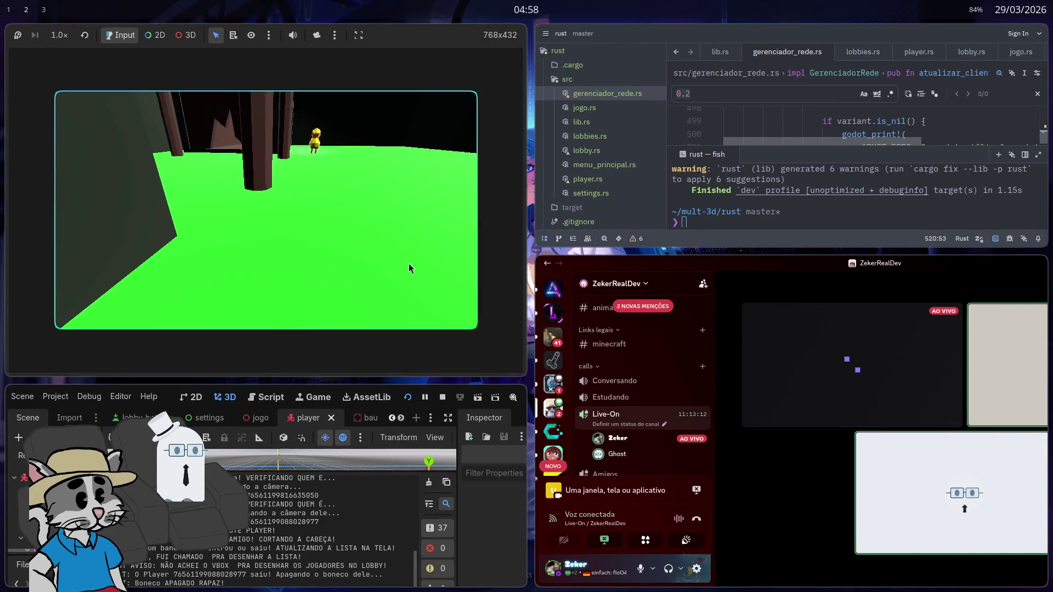
left_click(408, 268)
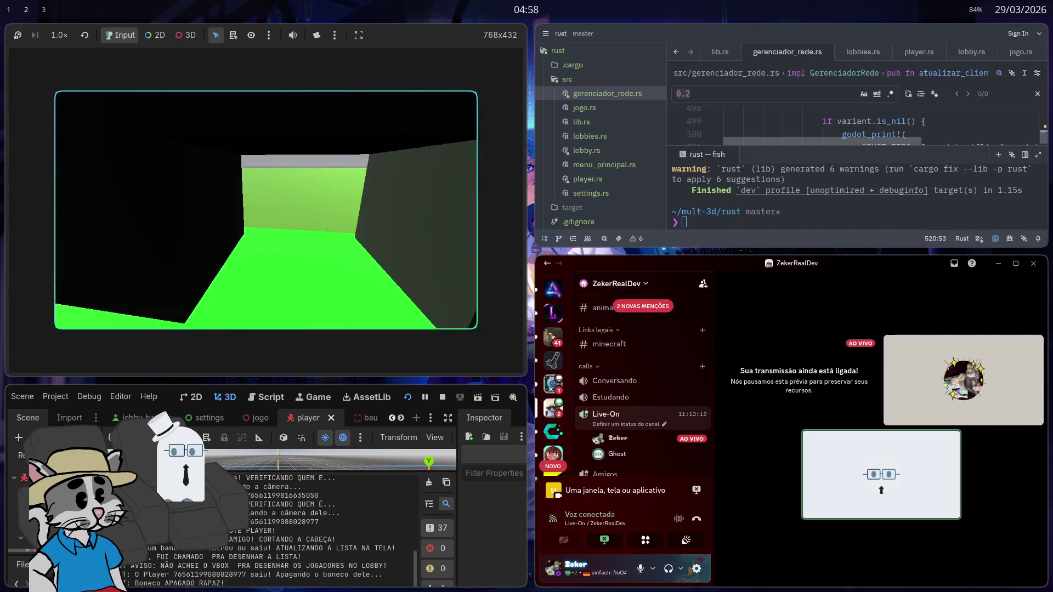
Stop the game with F8, hide Discord and maximize the Godot editor
key("F8")
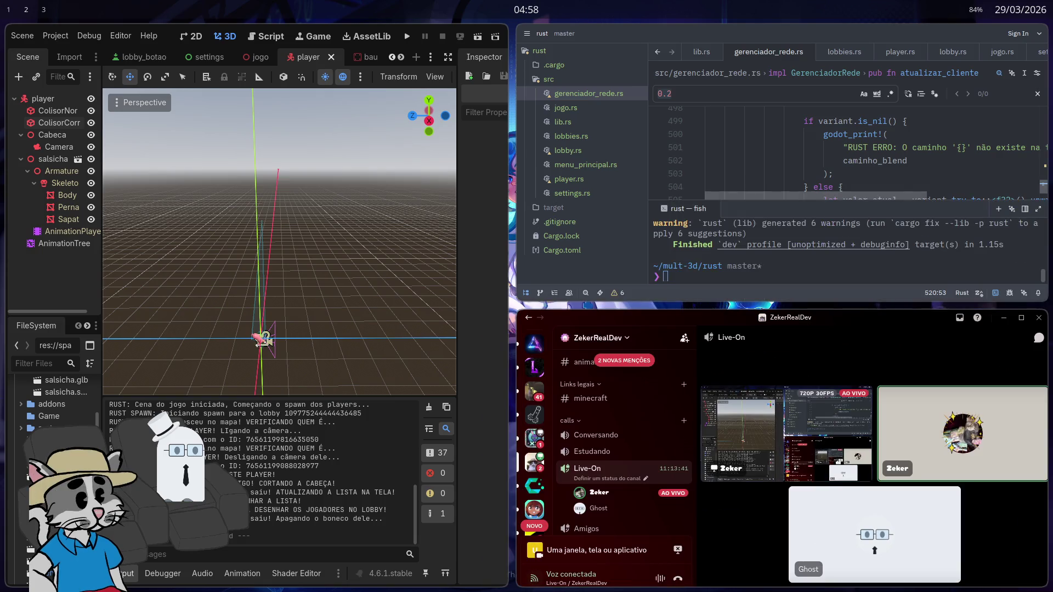
key("super+q")
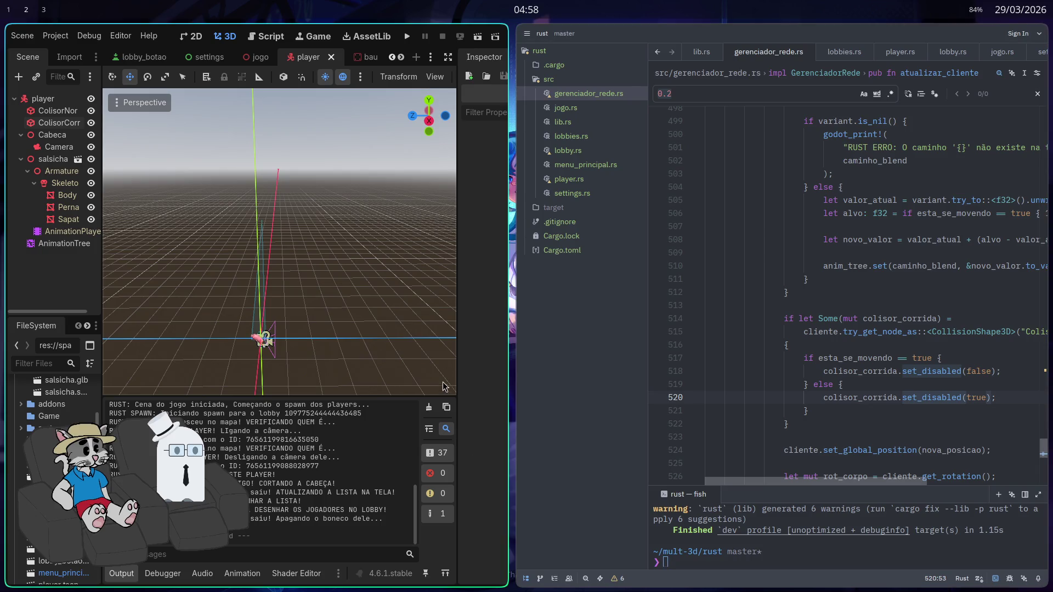
key("super+f")
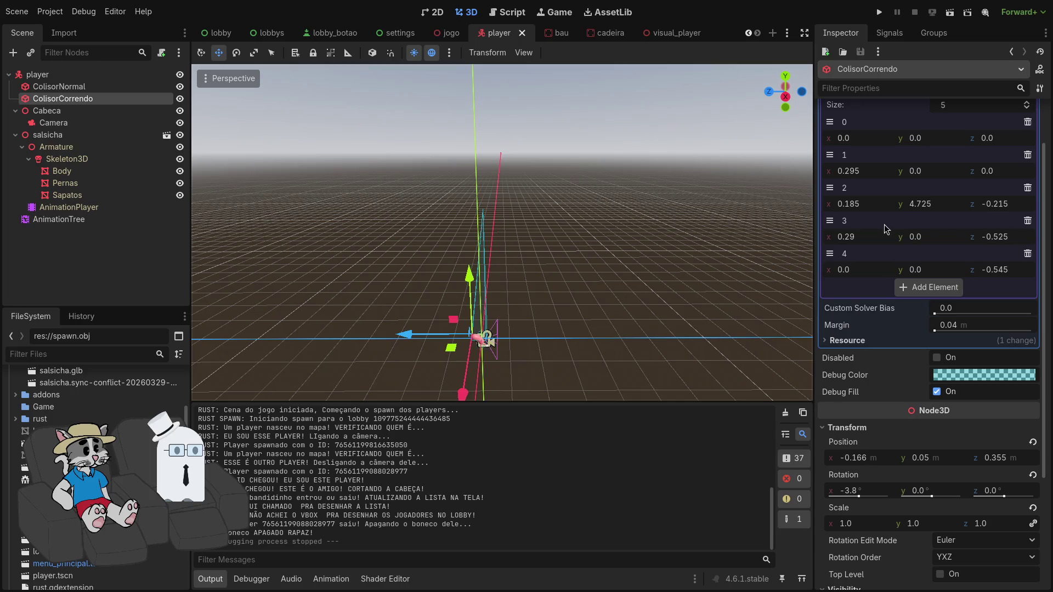
Lower ColisorCorrendo's point 2 y to 2.38, then run the project and host a lobby
key("shift+f")
key("w")
left_click_drag(927, 210, 902, 211)
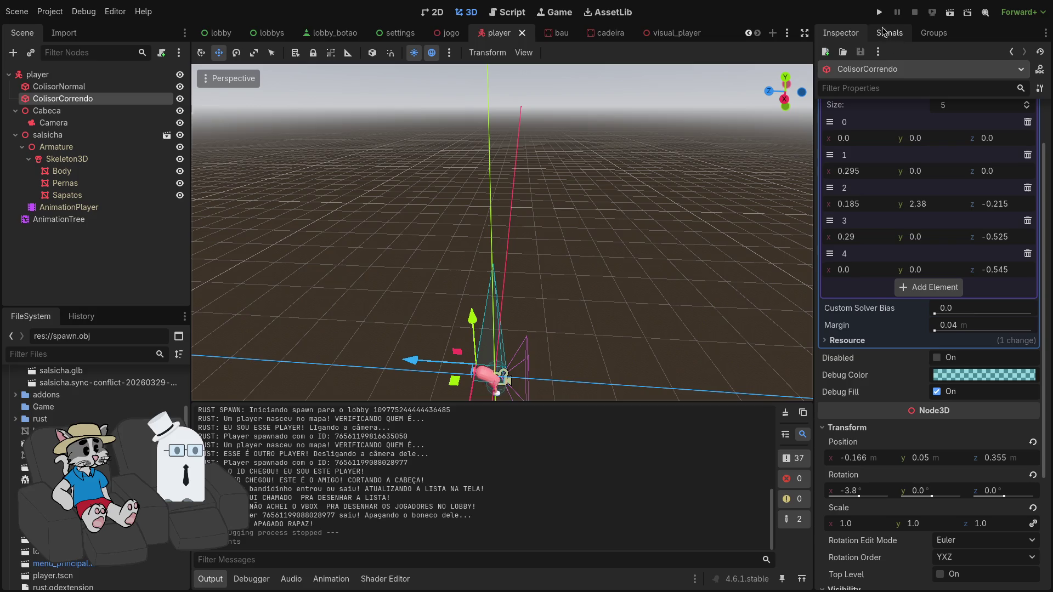
left_click(879, 11)
left_click(548, 294)
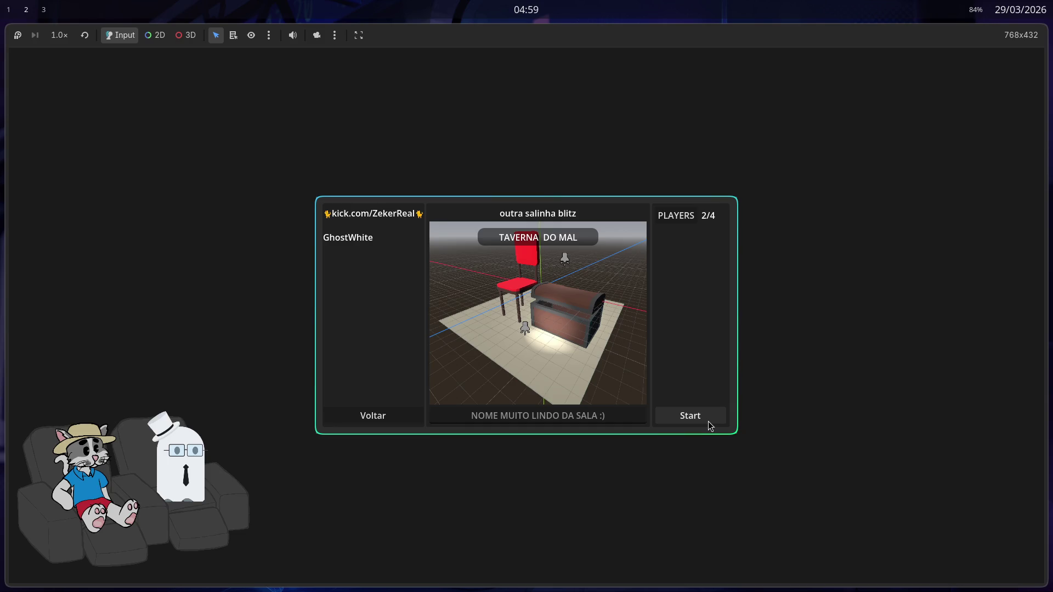
Start the match from the hosted lobby to test the shorter running collider
left_click(708, 421)
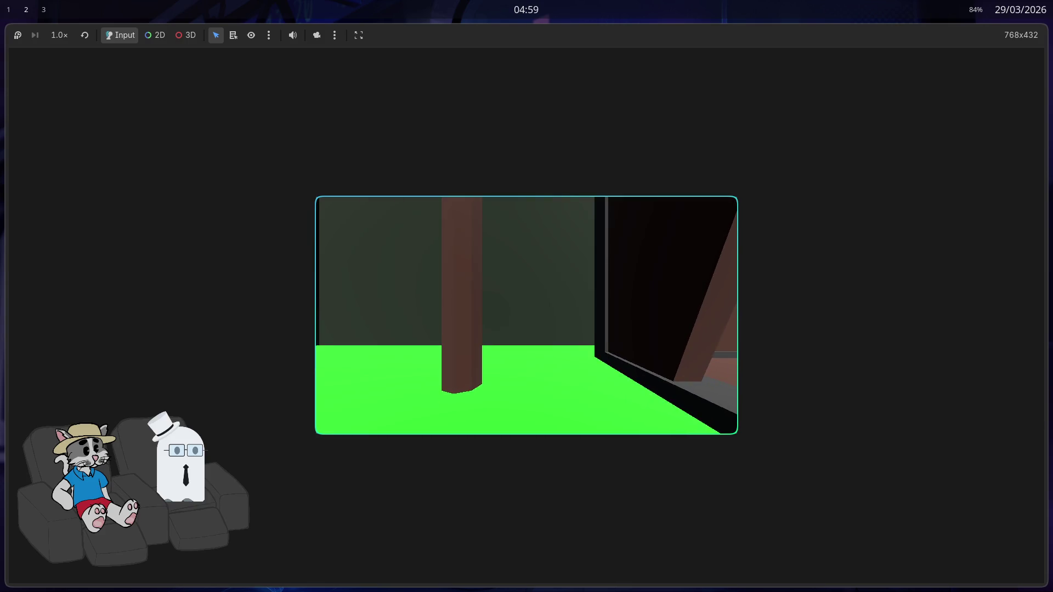
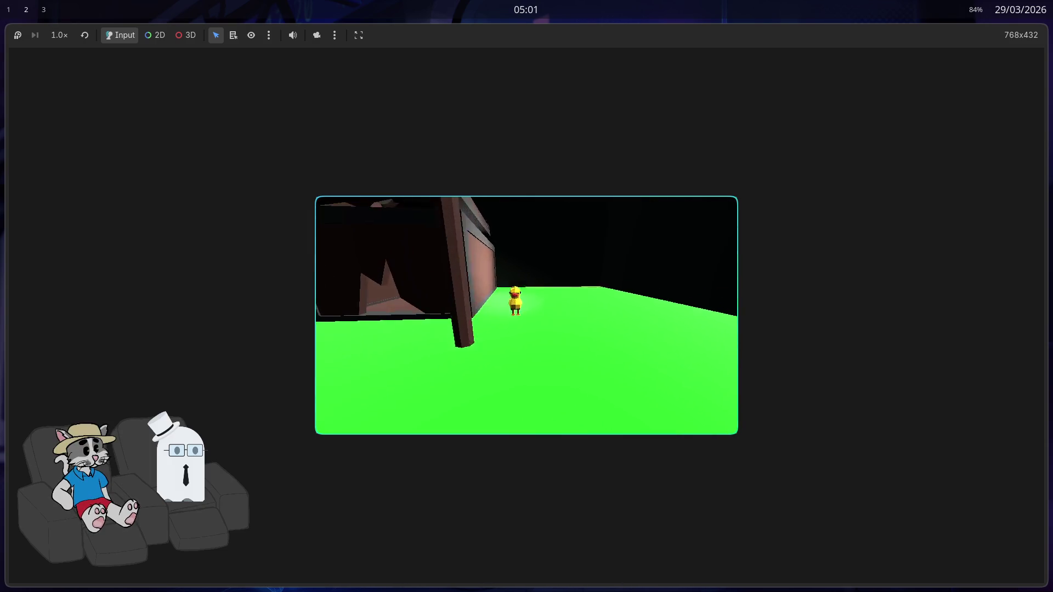
Stop the running game and undo the collider point edits back to a capsule shape
key("super+q")
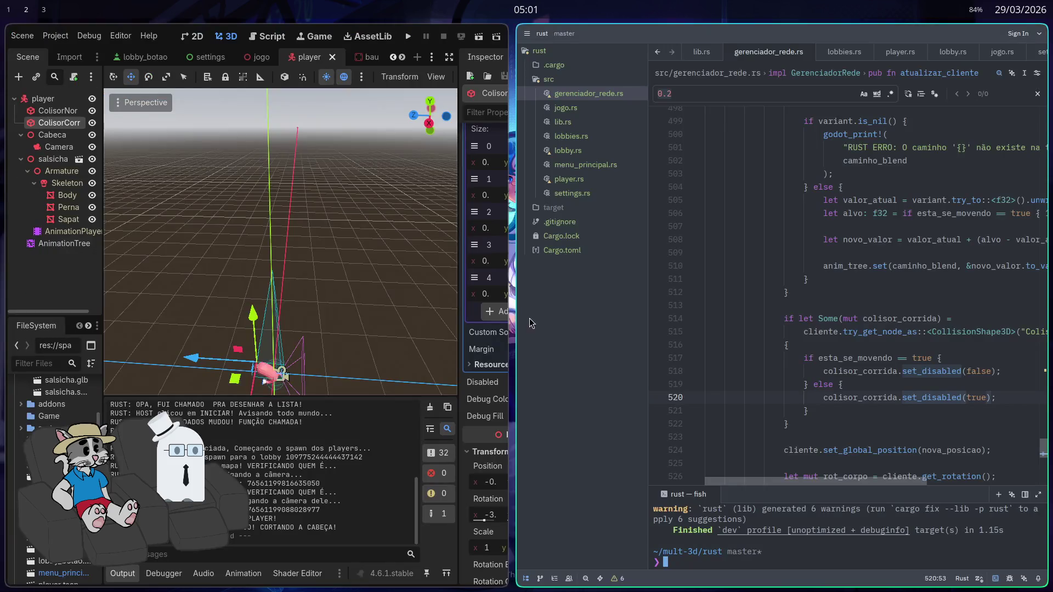
scroll(460, 351, "up", 5)
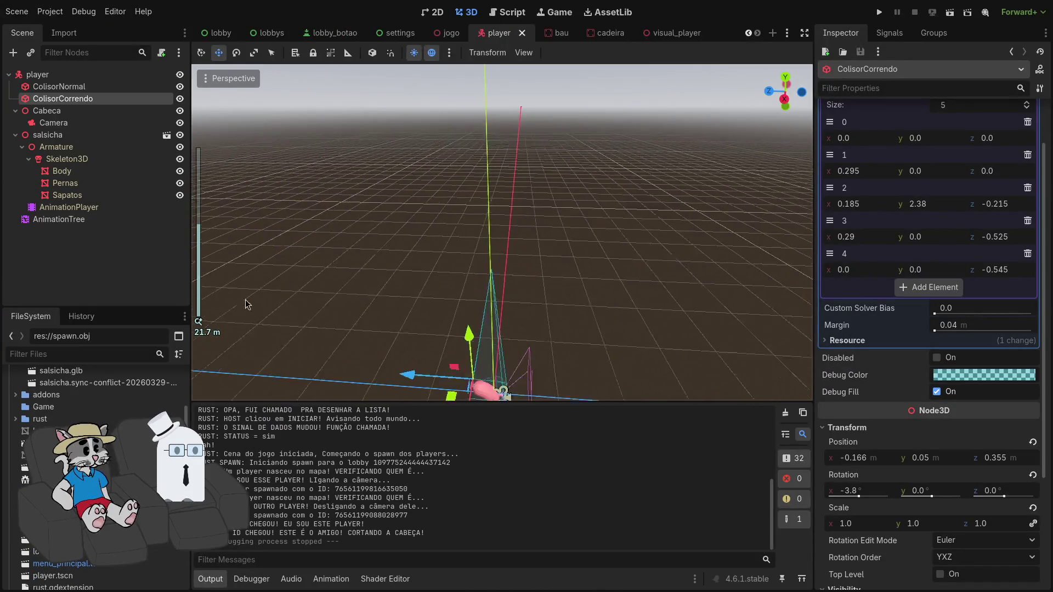
key("ctrl+z")
key("ctrl+z")
key("ctrl+z")
key("ctrl+z")
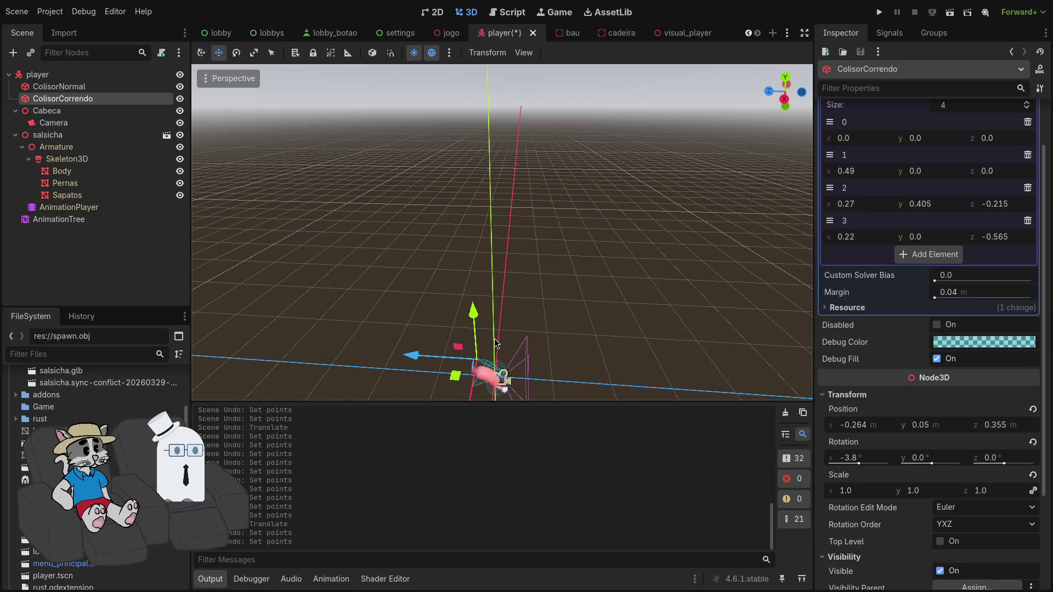
key("ctrl+z")
key("ctrl+z")
key("ctrl+z")
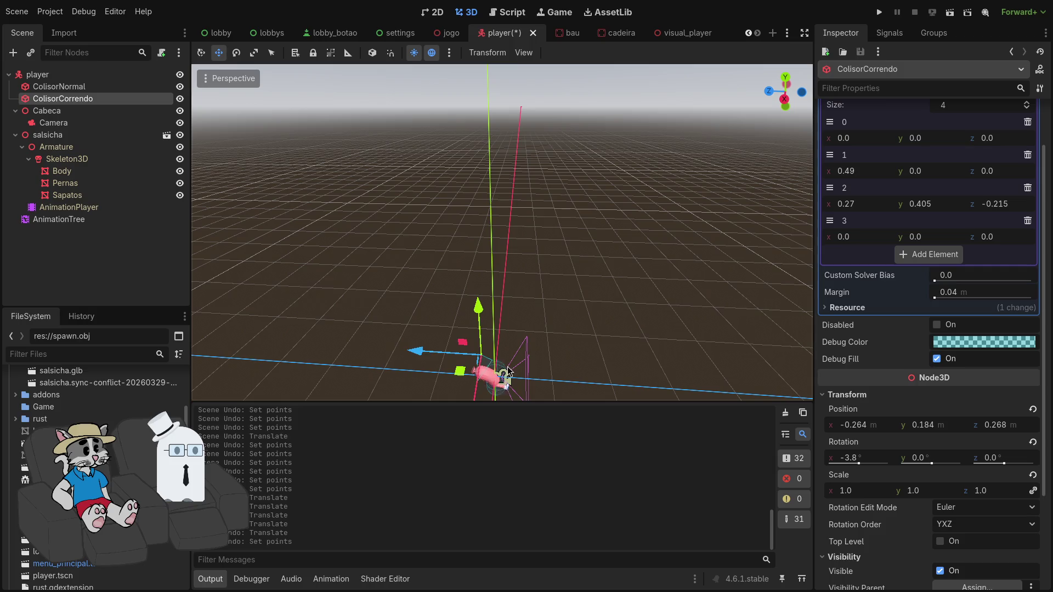
key("ctrl+z")
key("ctrl+z")
key("ctrl+z")
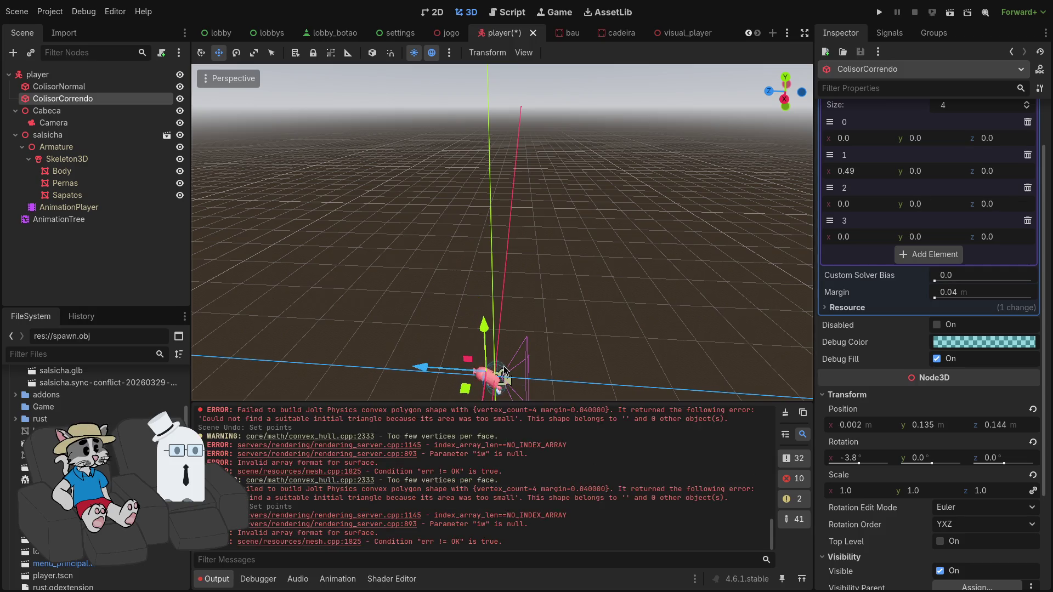
key("ctrl+z")
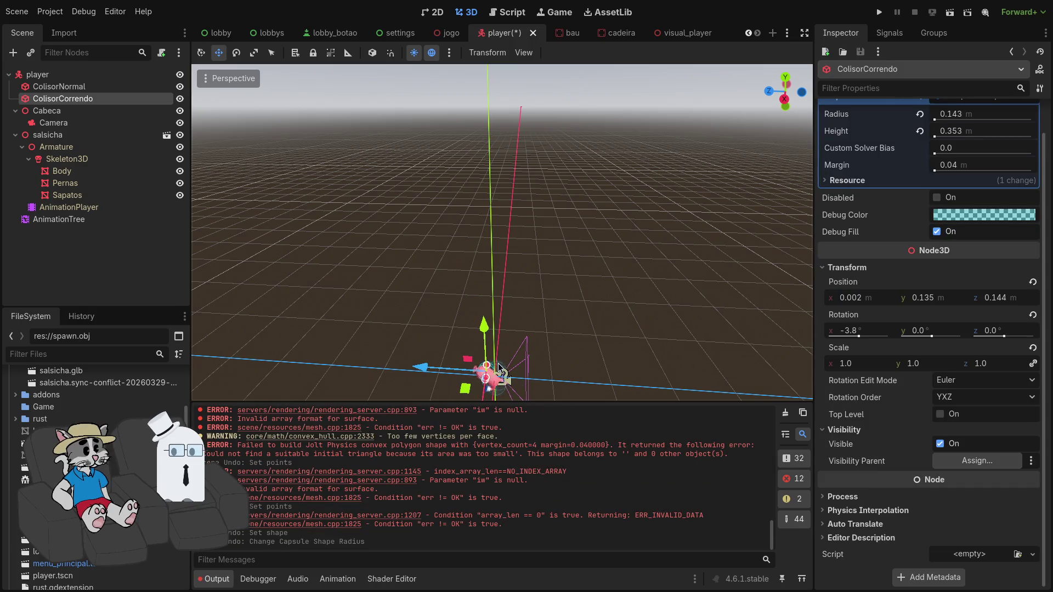
key("f")
Step back through earlier tilt and height tweaks, then redo to the 0.143 m by 0.521 m capsule
scroll(502, 231, "down", 5)
scroll(504, 362, "up", 8)
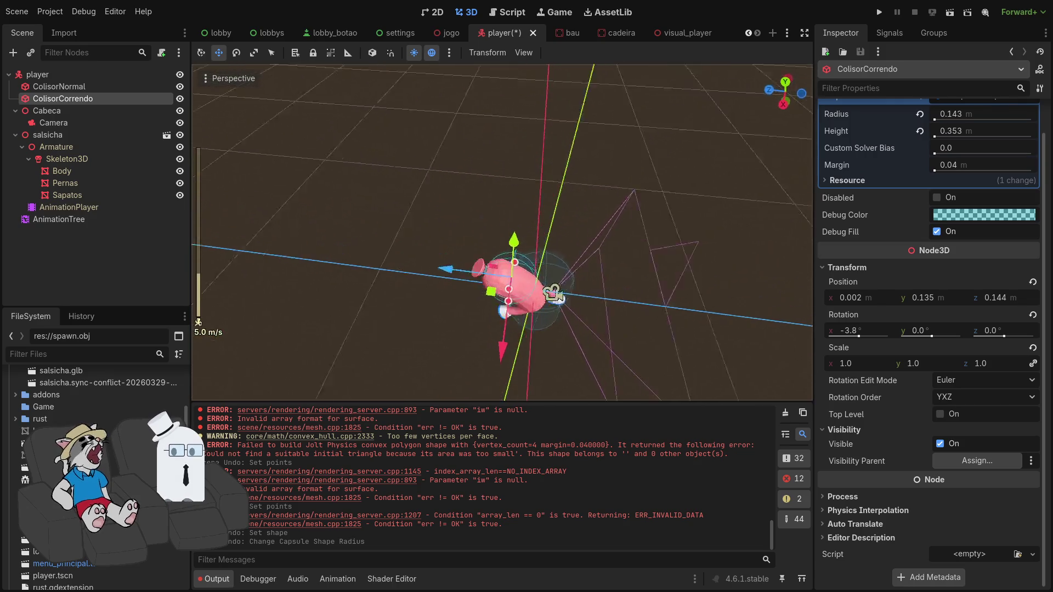
key("ctrl+z")
key("ctrl+z")
key("ctrl+z")
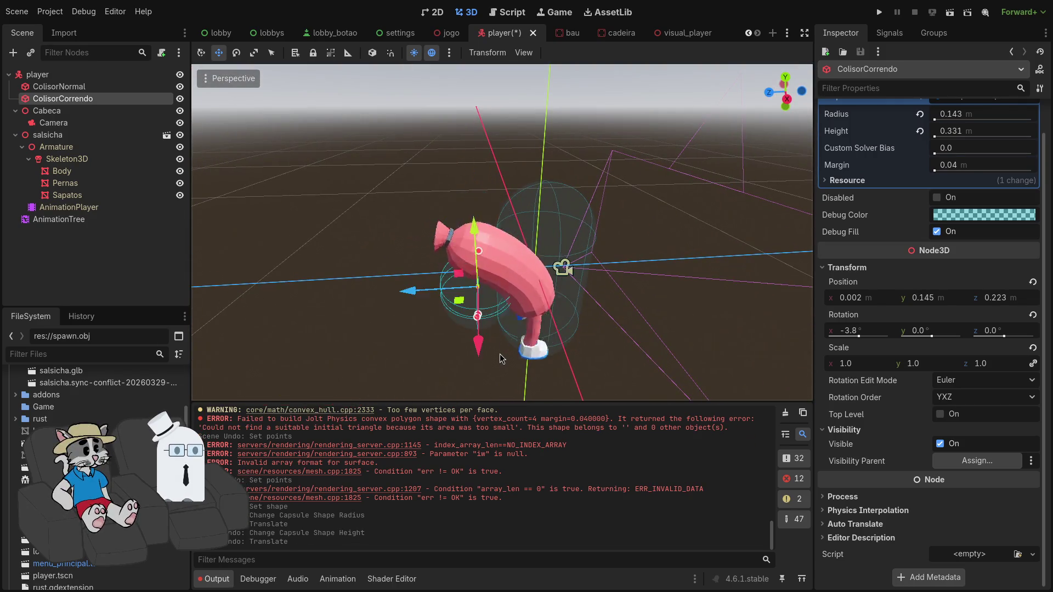
key("ctrl+z")
key("ctrl+z")
key("ctrl+z")
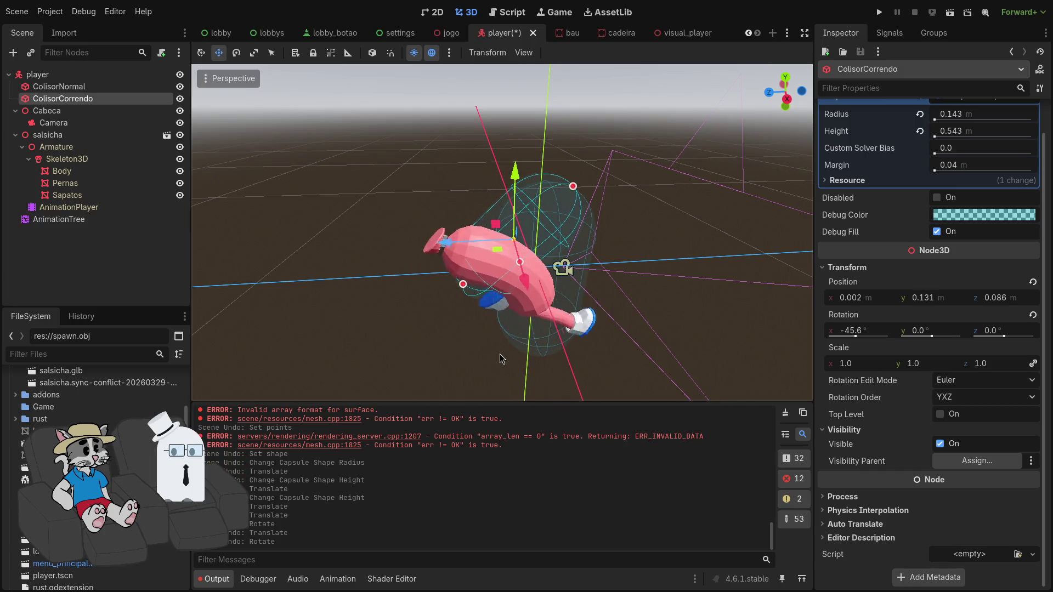
key("ctrl+z")
key("ctrl+z")
key("ctrl+z")
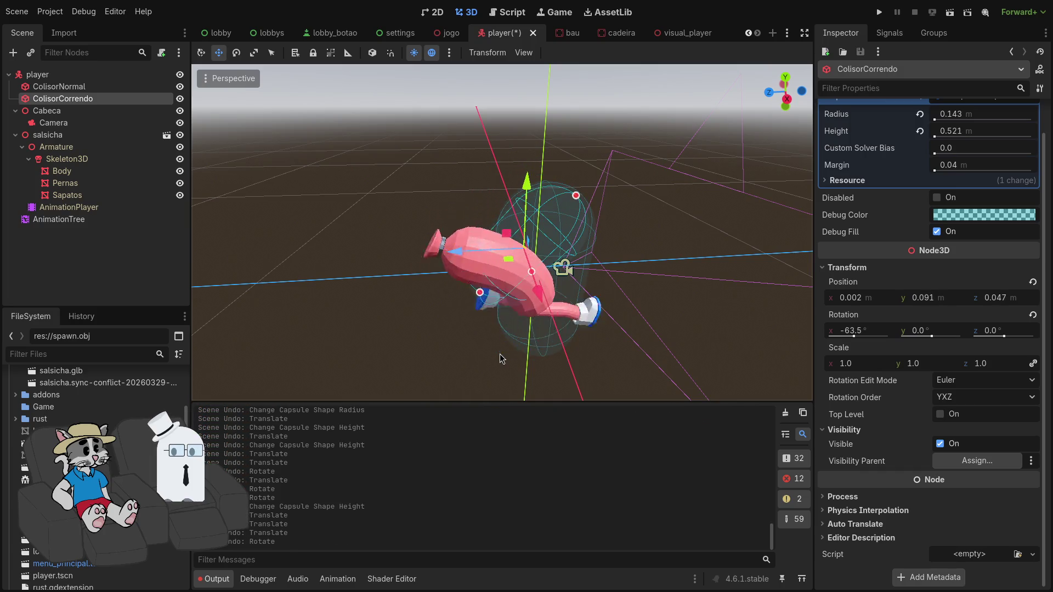
key("ctrl+z")
key("ctrl+z")
key("ctrl+z")
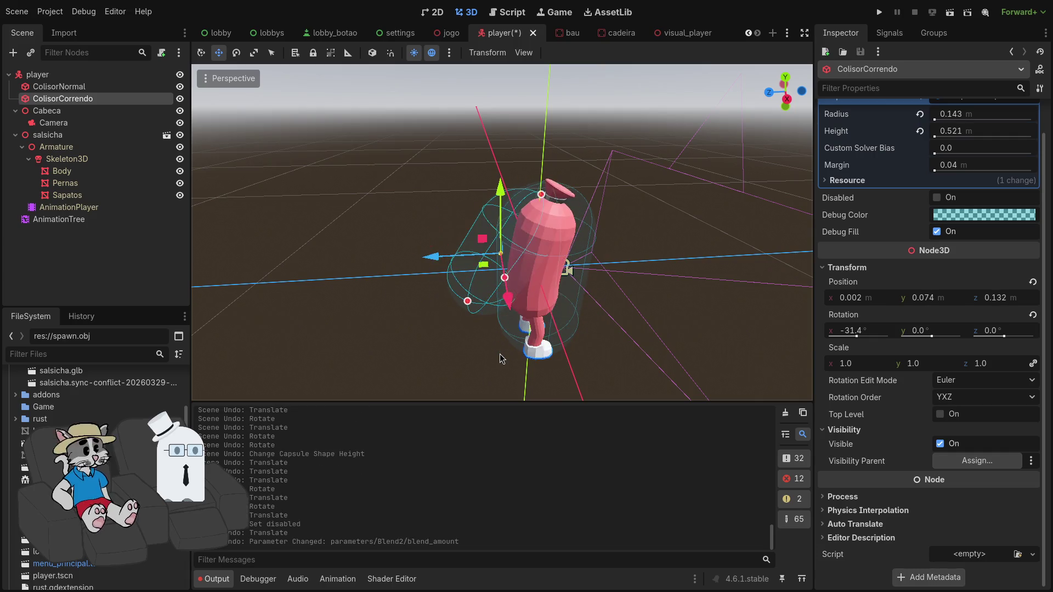
key("ctrl+shift+z")
key("ctrl+shift+z")
key("ctrl+shift+z")
key("ctrl+shift+z")
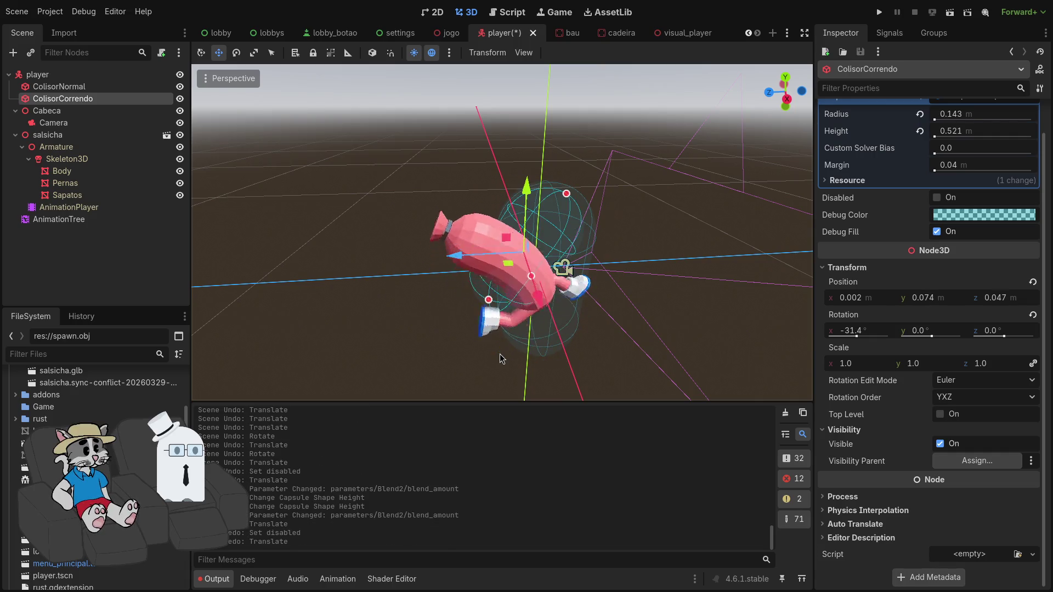
Tilt the capsule to -68.8° and lower it so it lies along the sausage body
key("e")
mouse_move(540, 210)
left_mouse_down()
mouse_move(571, 214)
mouse_move(446, 239)
left_mouse_up()
key("w")
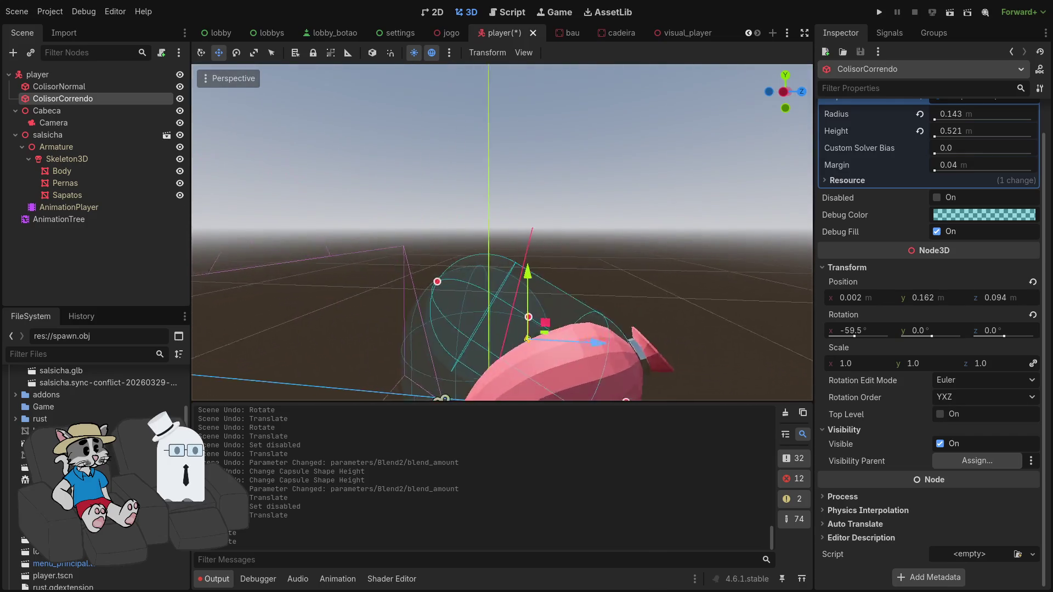
mouse_move(505, 255)
left_mouse_down()
mouse_move(515, 304)
mouse_move(506, 257)
mouse_move(525, 299)
left_mouse_up()
key("e")
key("w")
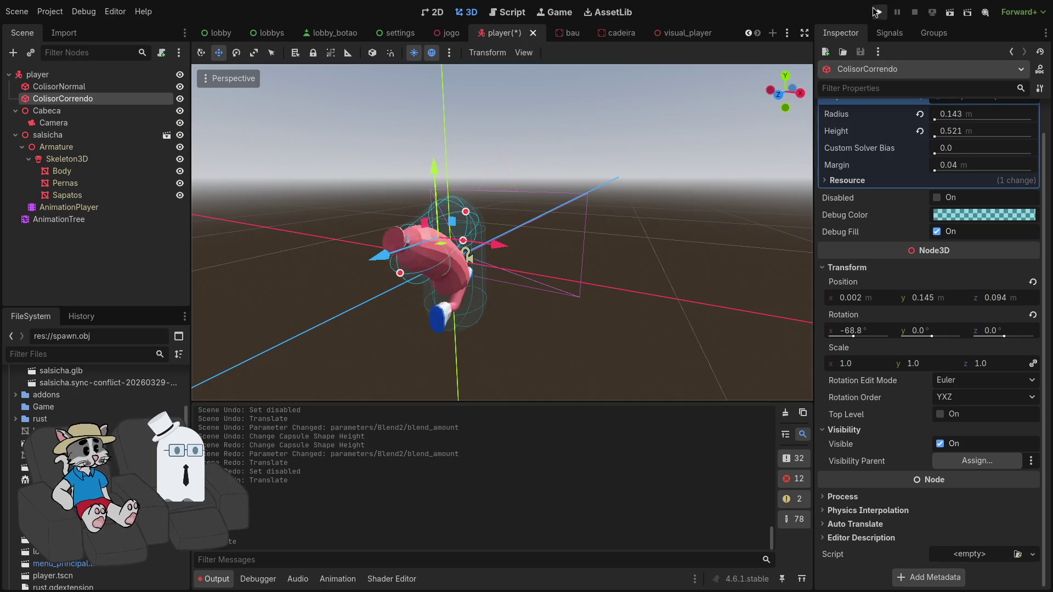
Run the game, host a lobby, and start the match from it
left_click(876, 12)
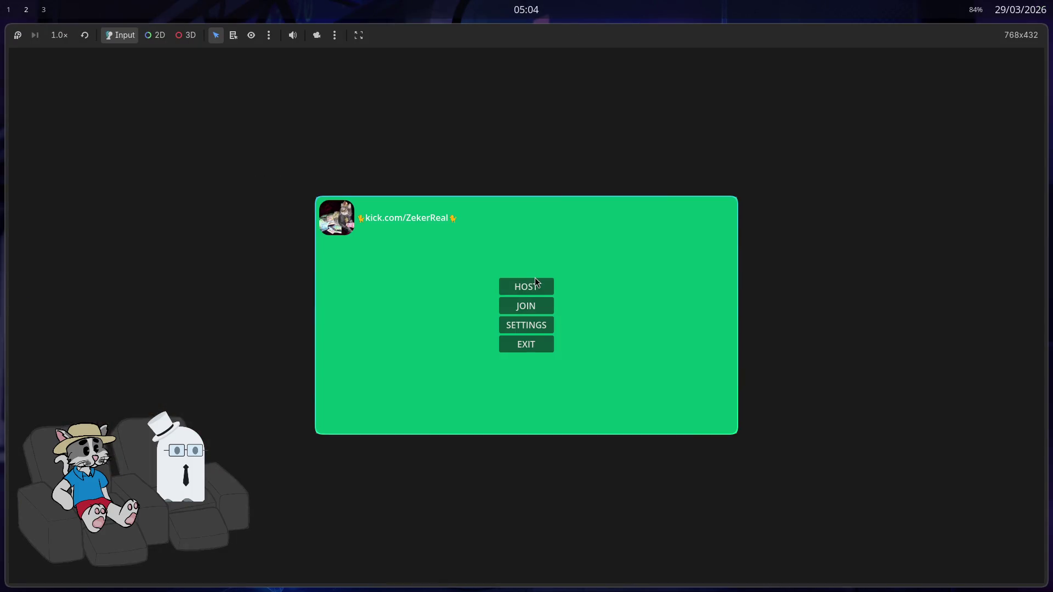
left_click(536, 281)
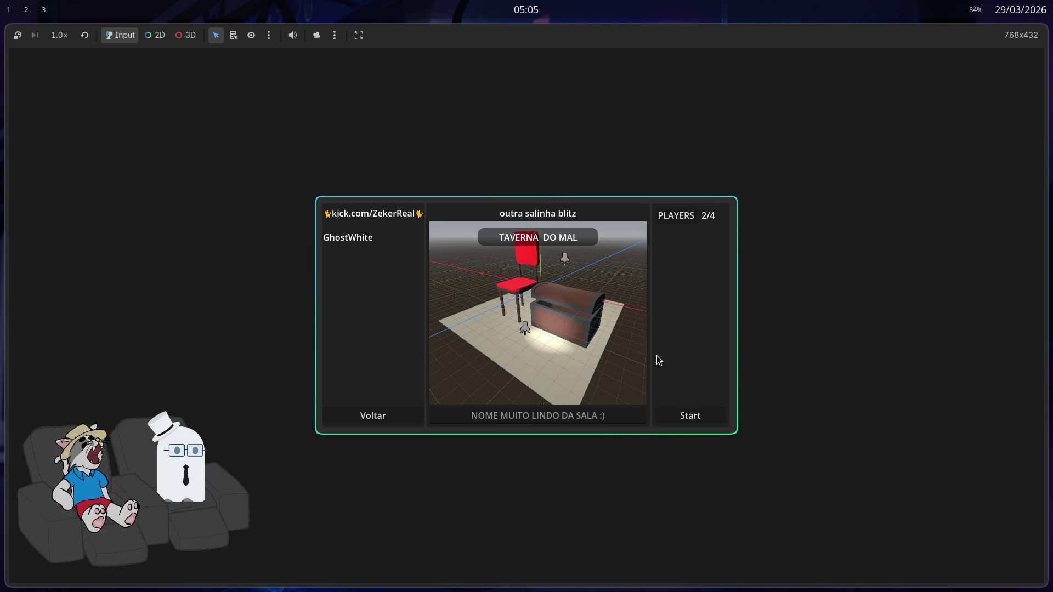
left_click(693, 416)
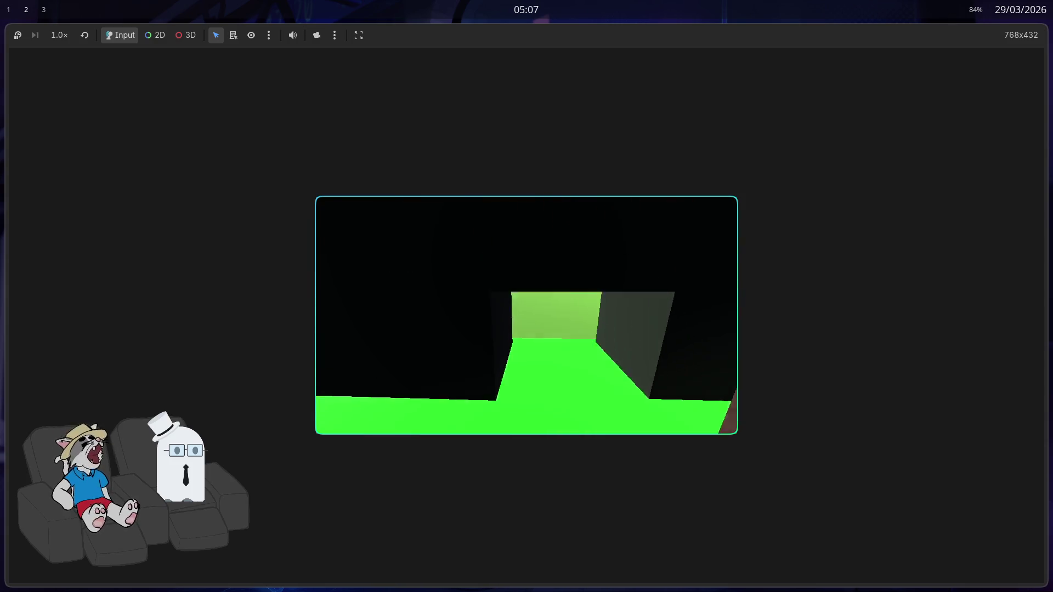
Close the game window, toggle the editor fullscreen off again, and switch to the browser workspace
key("F8")
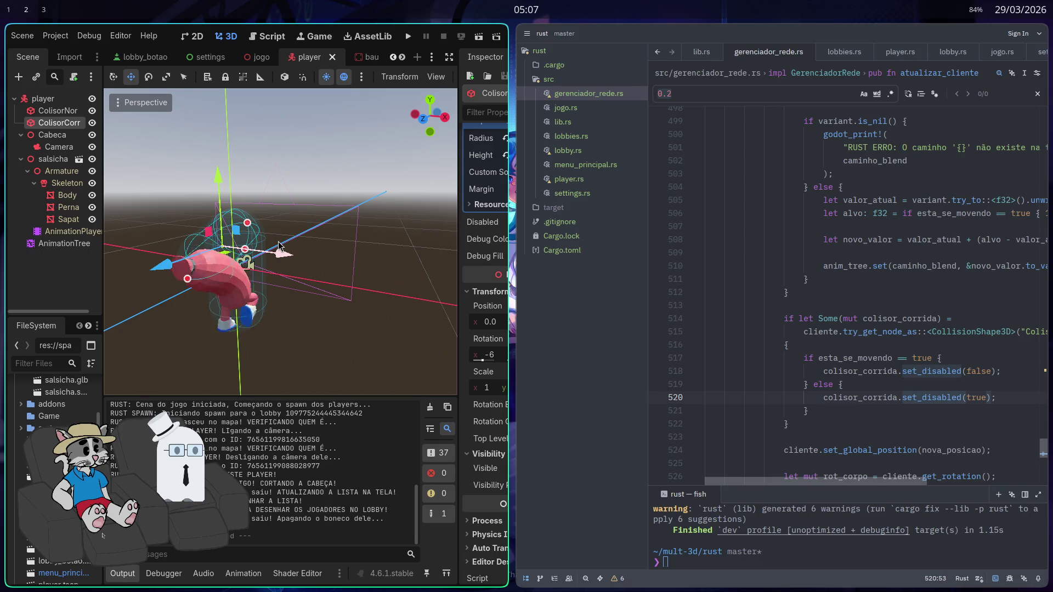
key("super+f")
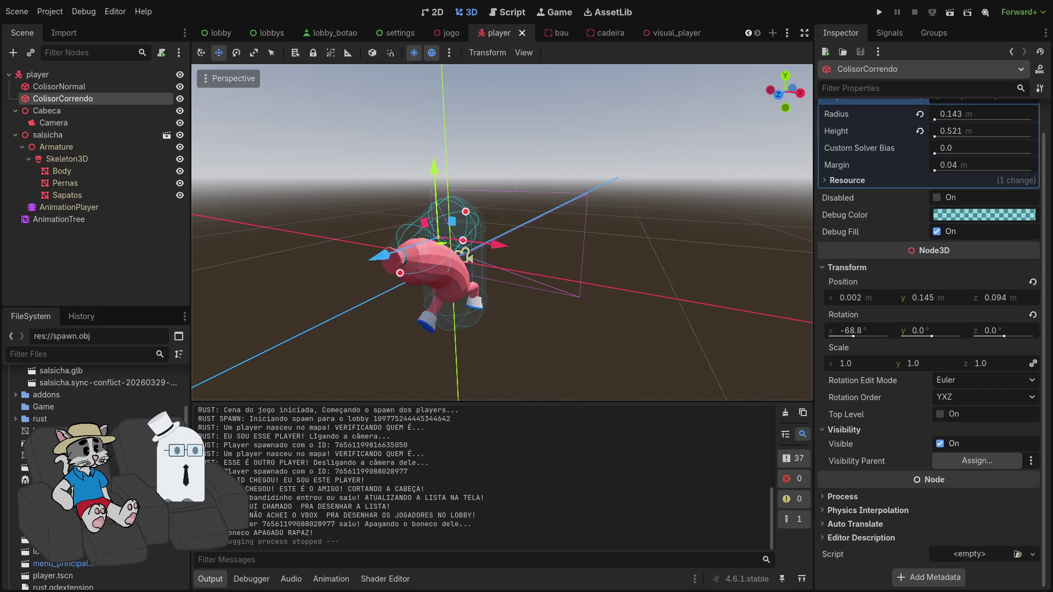
key("super+f")
key("super+2")
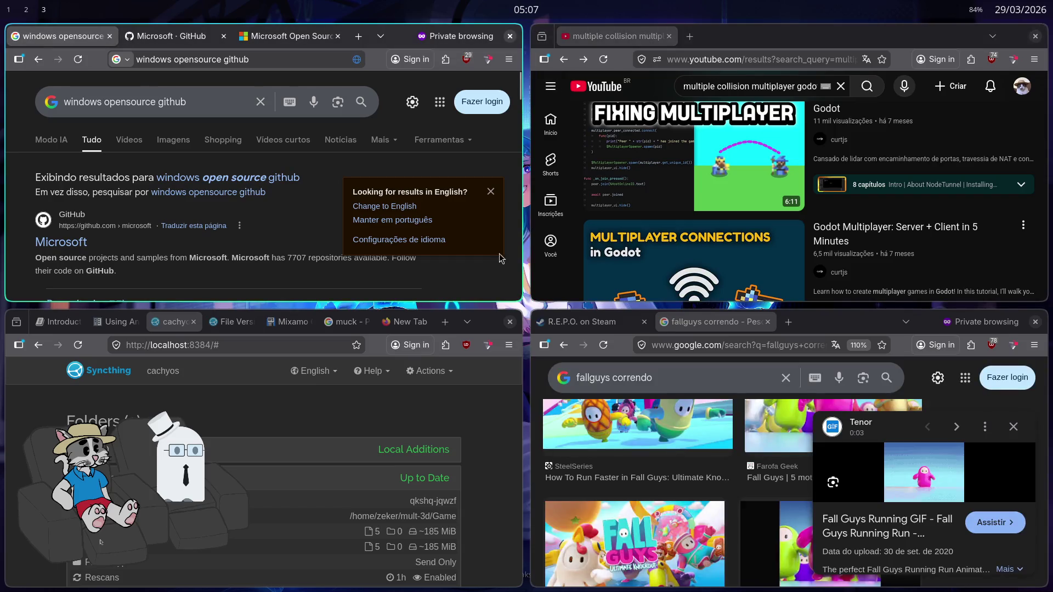
Maximize YouTube and scroll through the 'multiple collision multiplayer godot' results
key("super+f")
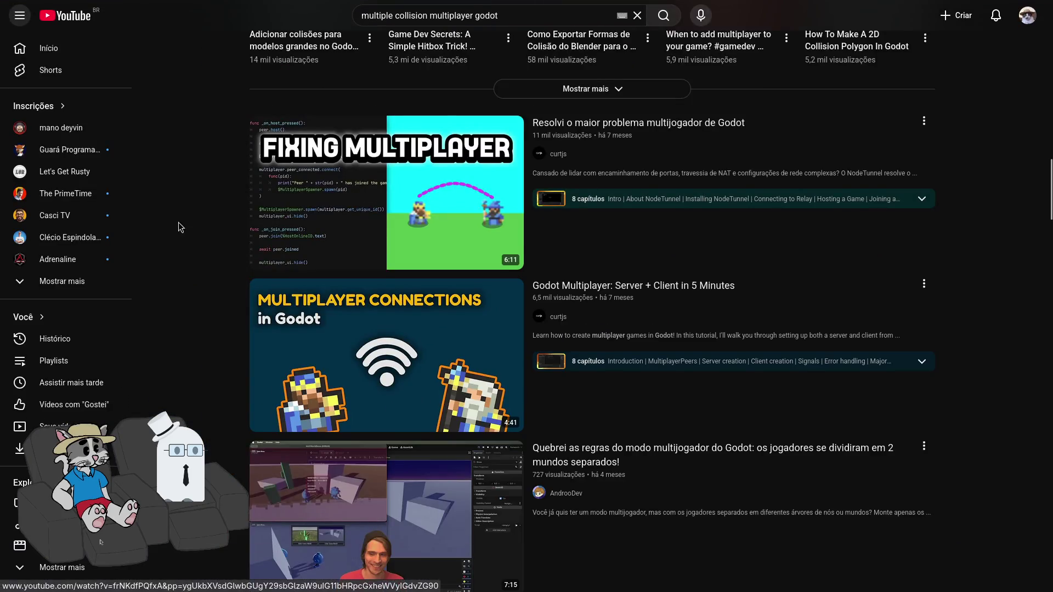
scroll(229, 201, "down", 3)
scroll(229, 203, "down", 2)
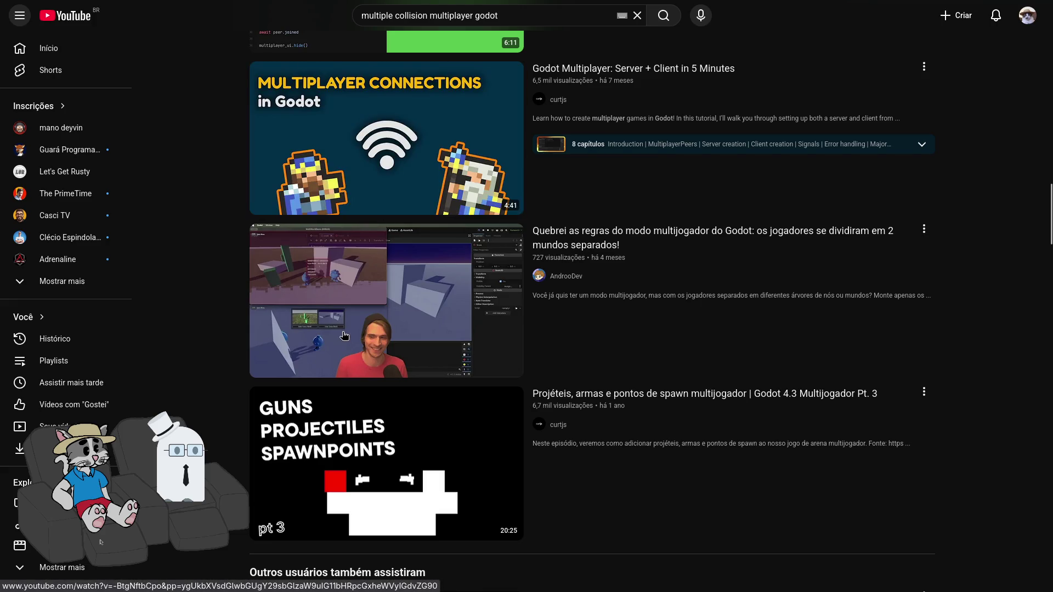
mouse_move(344, 336)
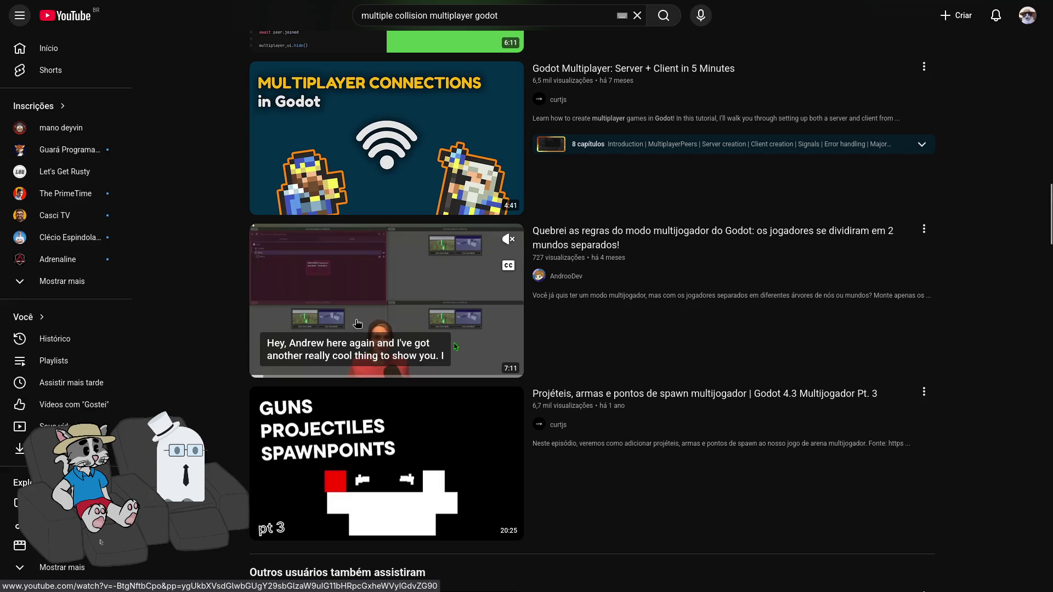
scroll(356, 323, "down", 4)
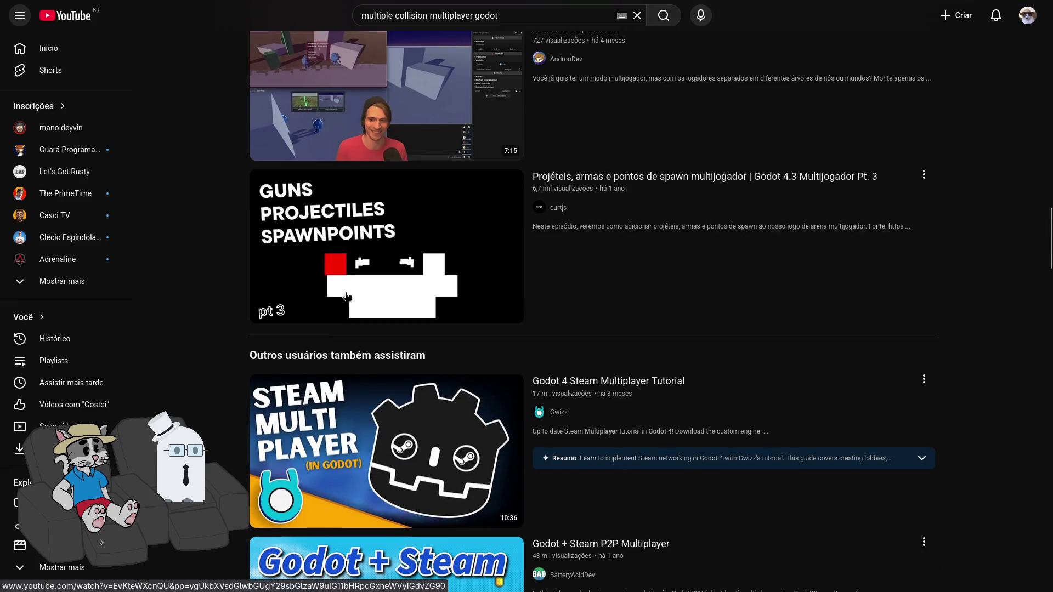
scroll(398, 363, "up", 3)
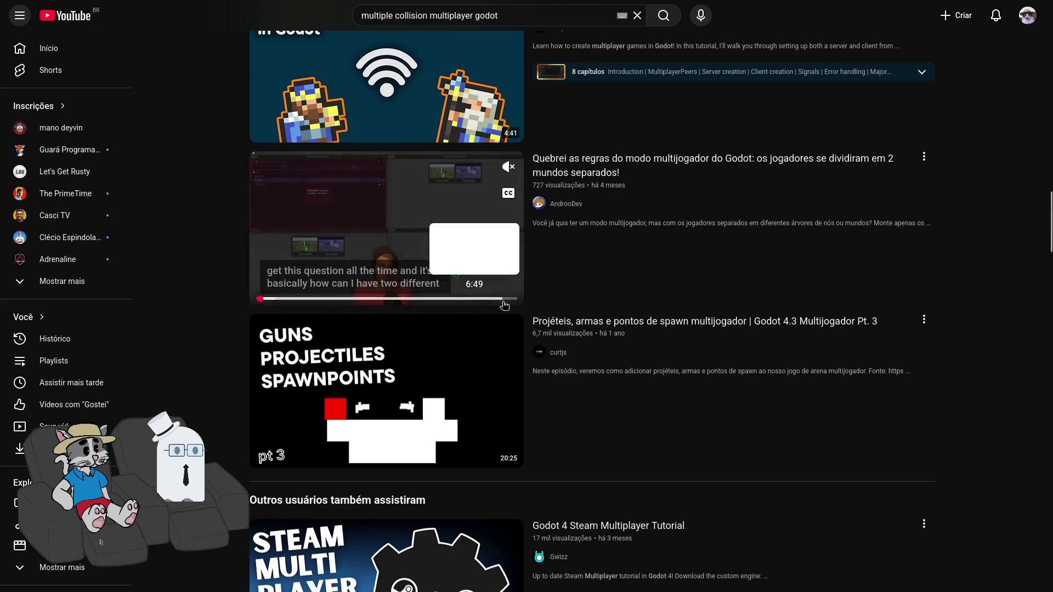
scroll(465, 305, "down", 10)
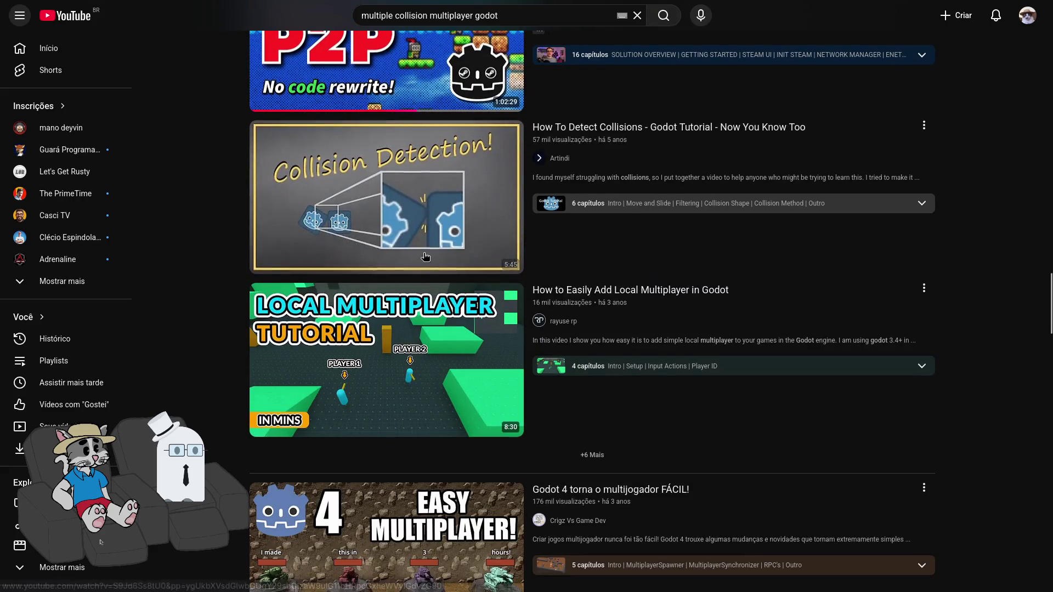
mouse_move(420, 235)
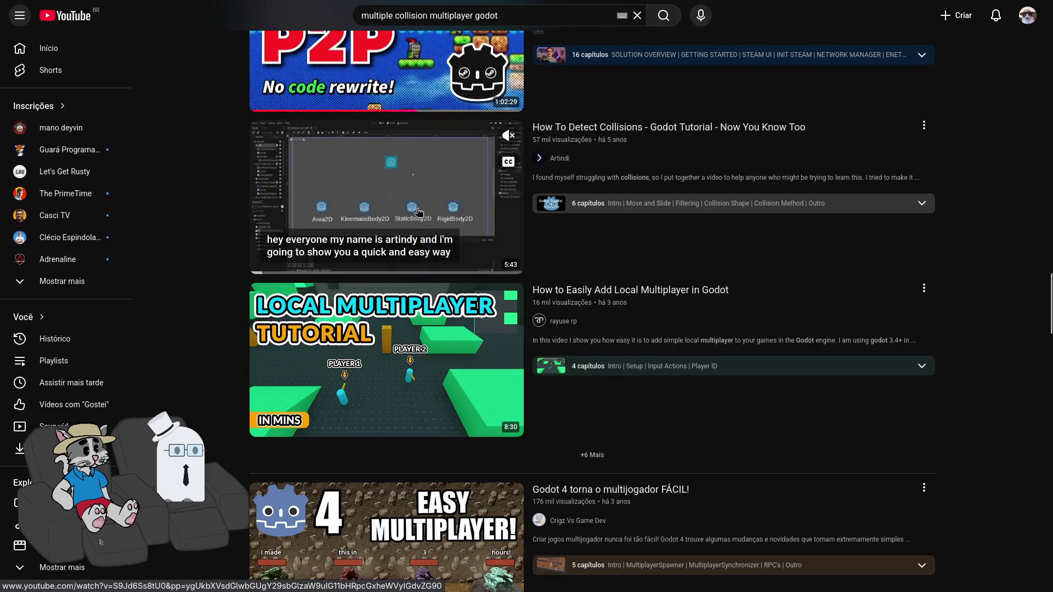
scroll(395, 326, "down", 2)
mouse_move(395, 326)
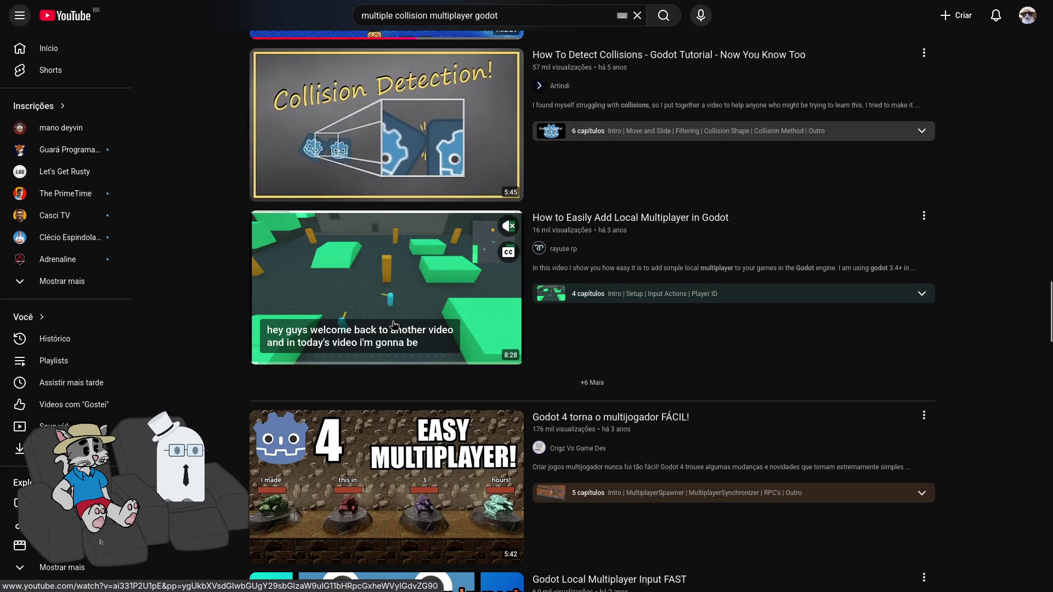
scroll(395, 325, "down", 2)
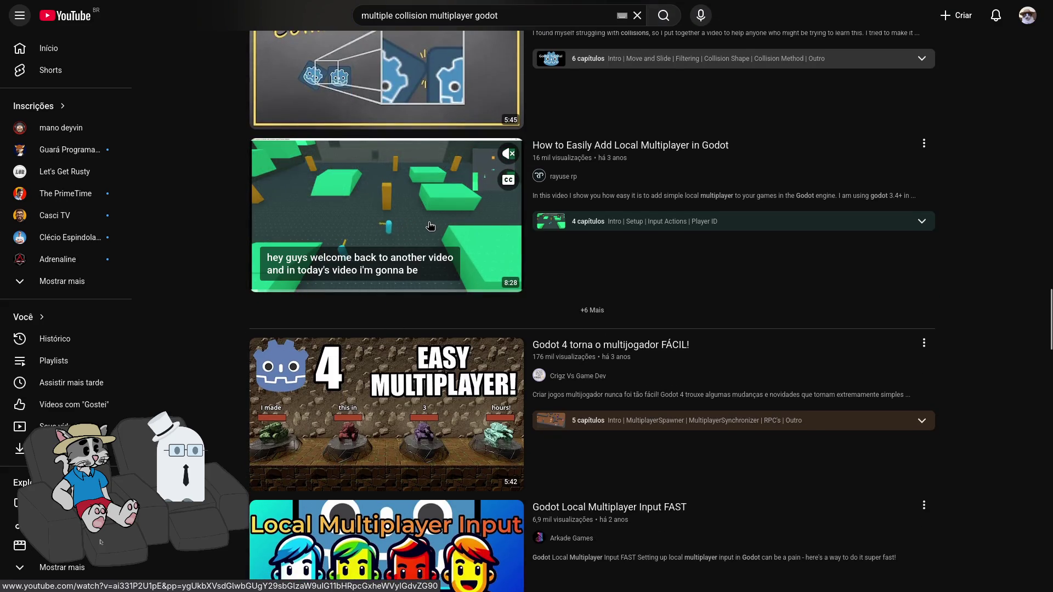
scroll(431, 226, "down", 4)
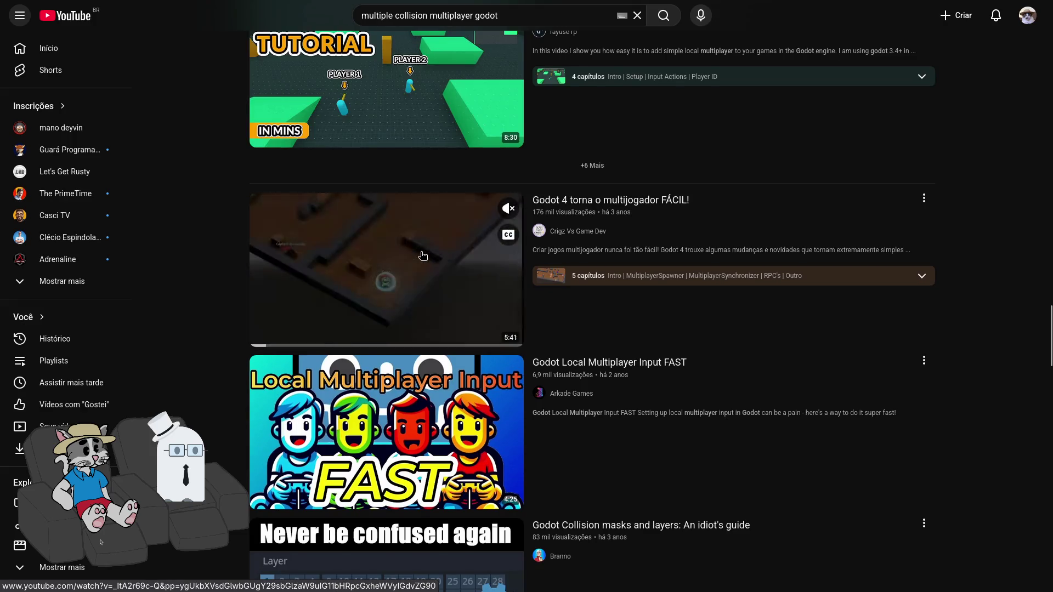
scroll(390, 296, "down", 2)
scroll(390, 295, "down", 4)
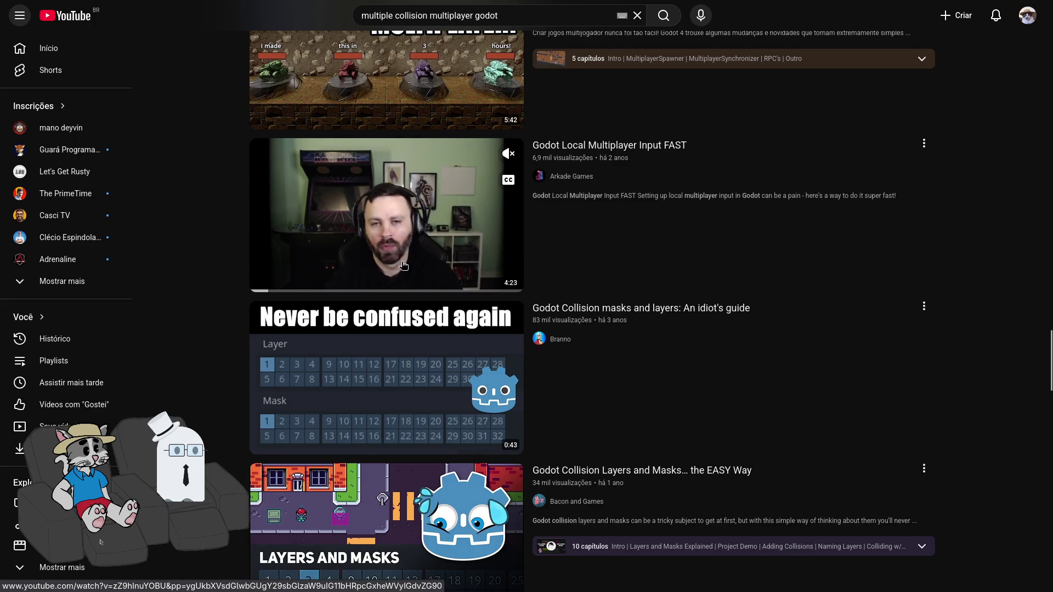
scroll(403, 267, "down", 2)
Browse further down the result list, then open a blank new Firefox tab
mouse_move(352, 211)
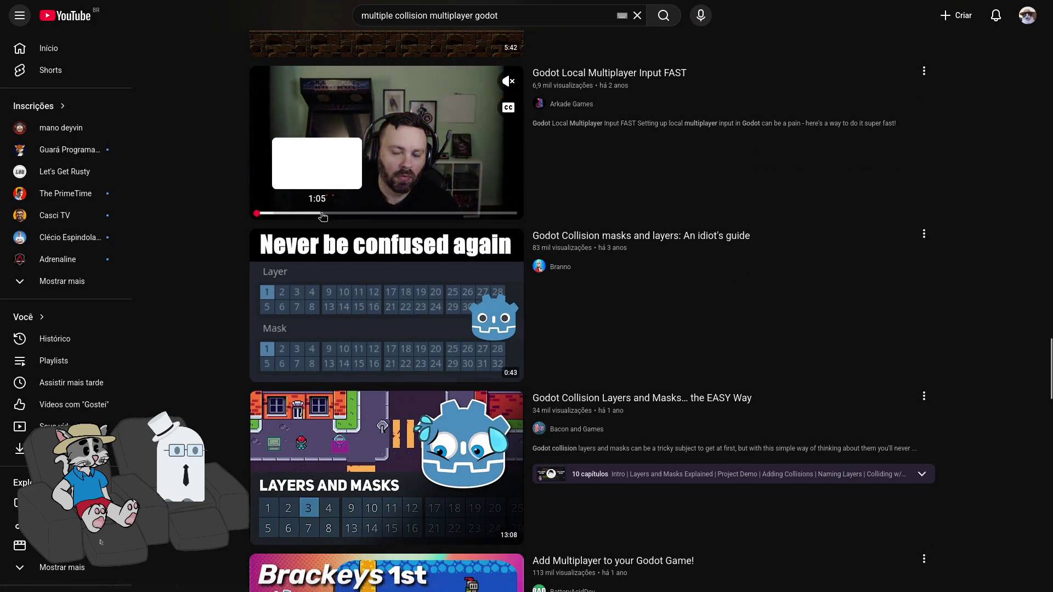
scroll(421, 196, "down", 2)
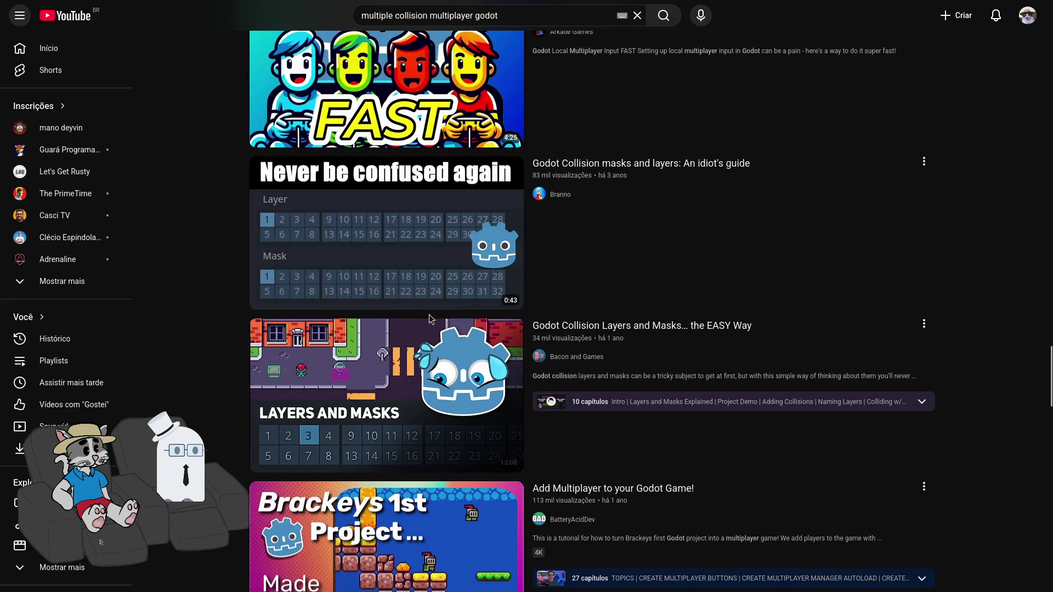
mouse_move(429, 315)
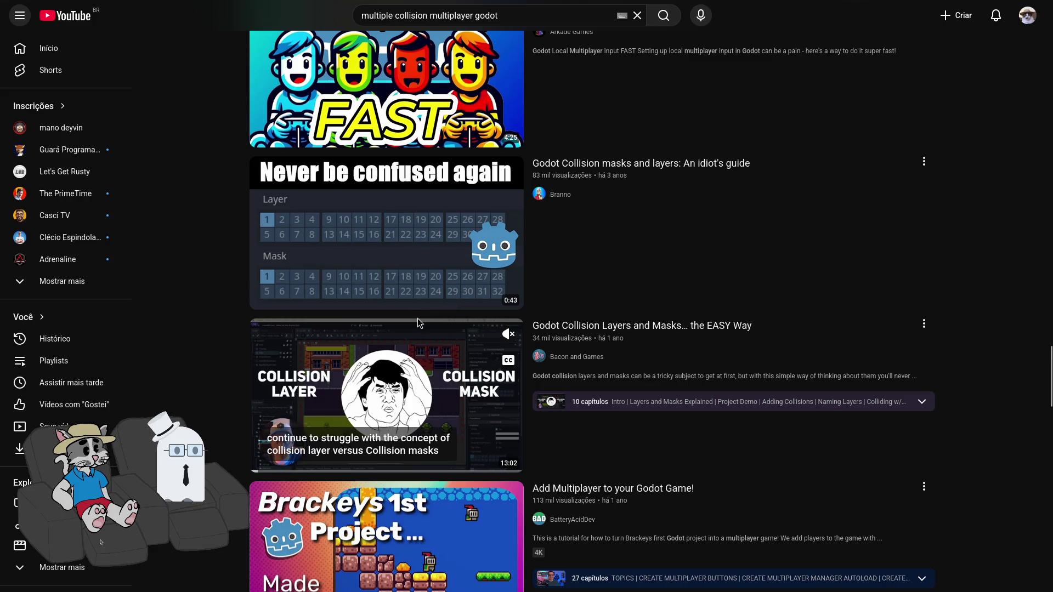
scroll(417, 324, "down", 4)
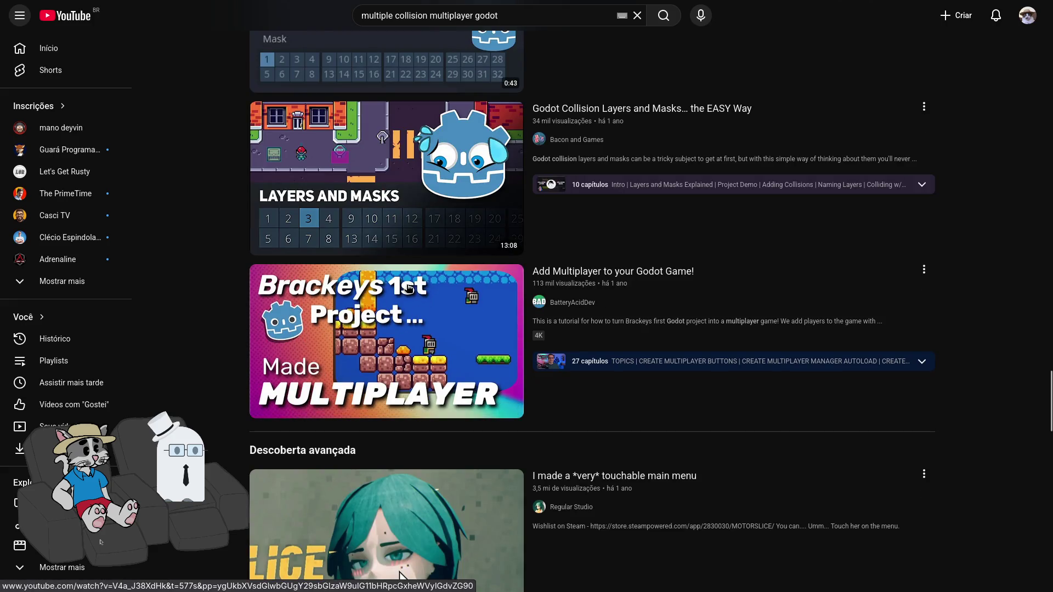
mouse_move(409, 288)
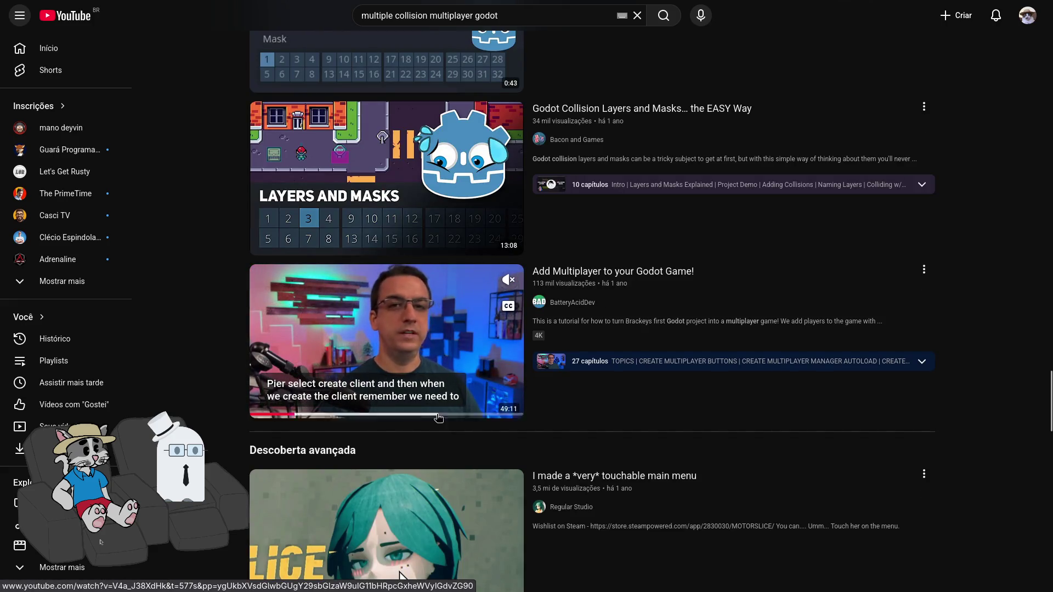
scroll(406, 439, "down", 3)
mouse_move(409, 434)
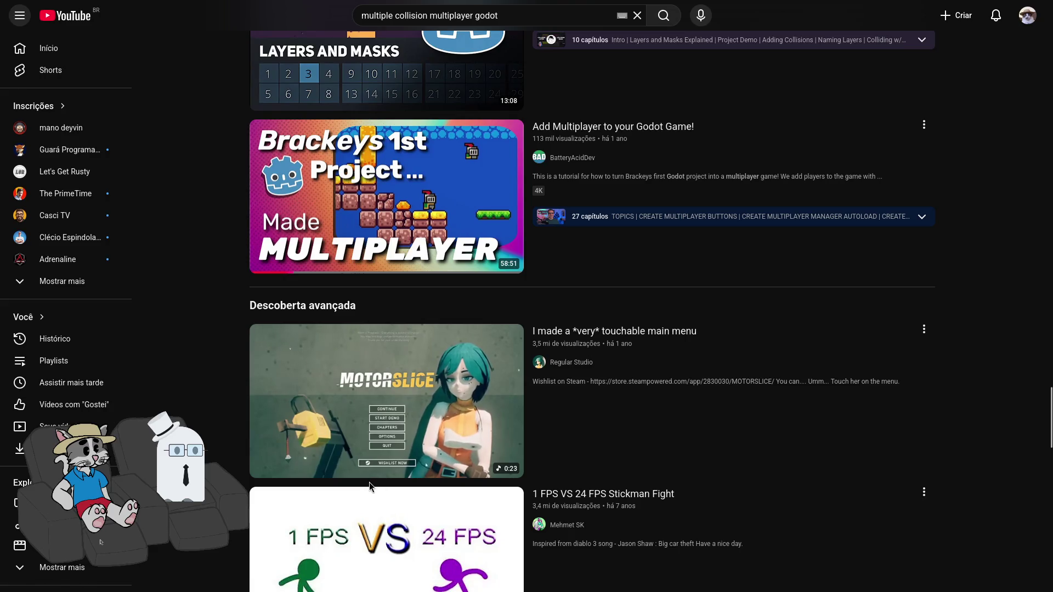
mouse_move(367, 500)
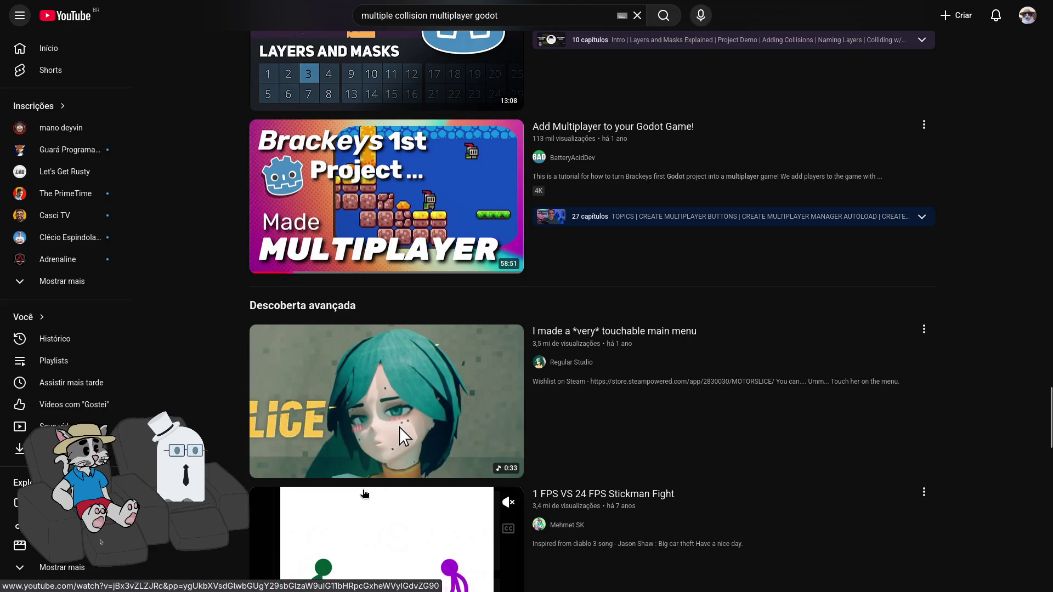
scroll(367, 501, "down", 5)
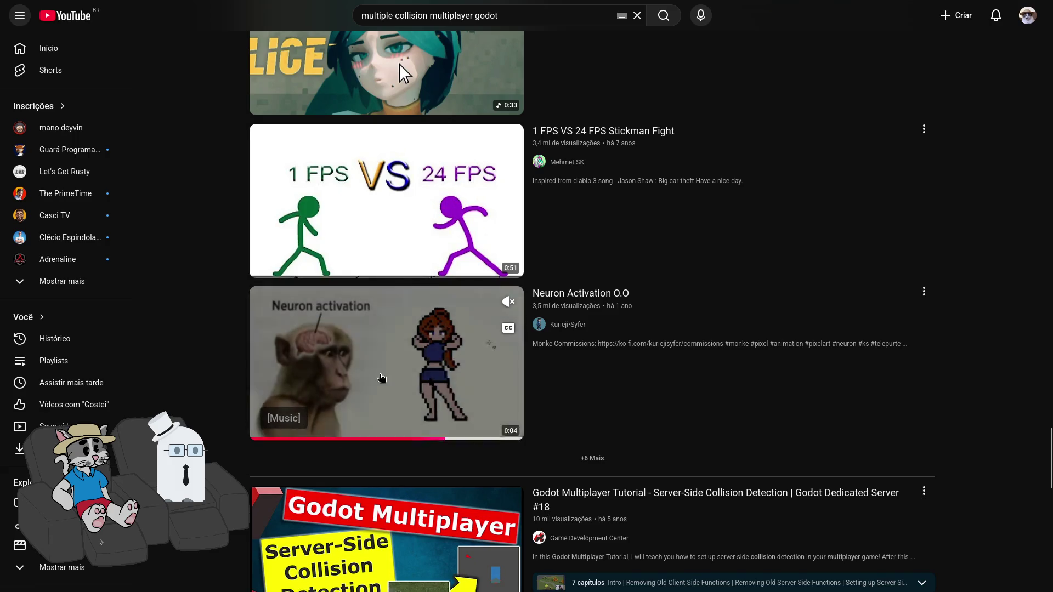
scroll(499, 437, "down", 5)
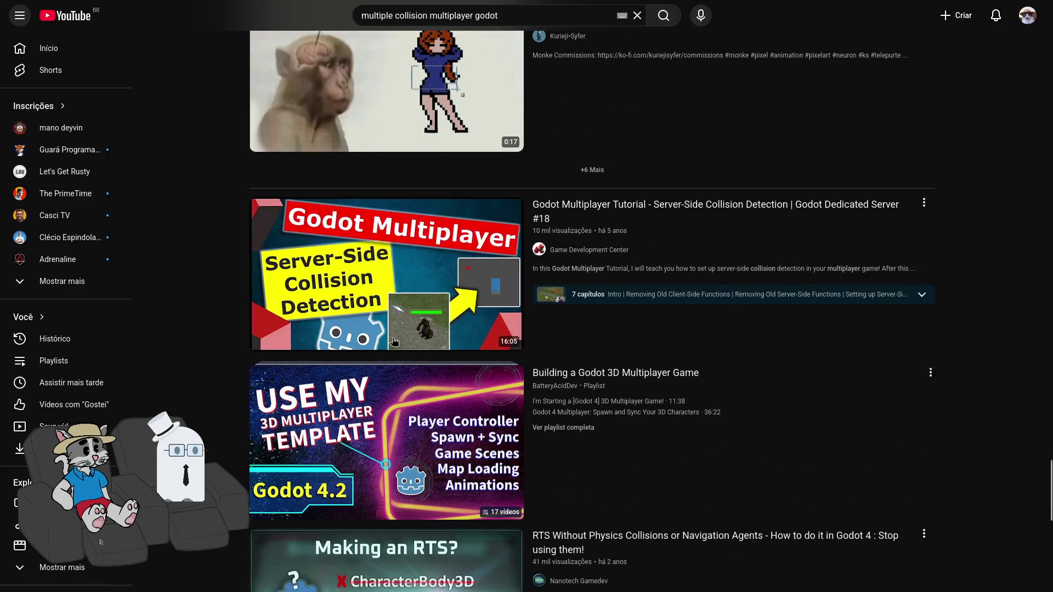
scroll(412, 367, "down", 4)
scroll(412, 367, "down", 4)
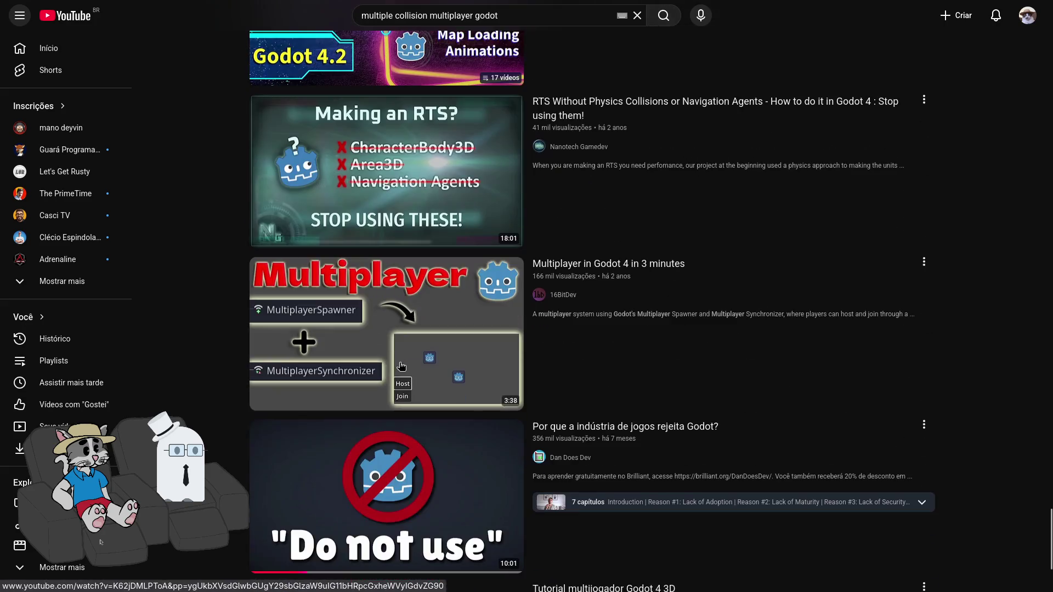
scroll(391, 354, "down", 4)
mouse_move(235, 20)
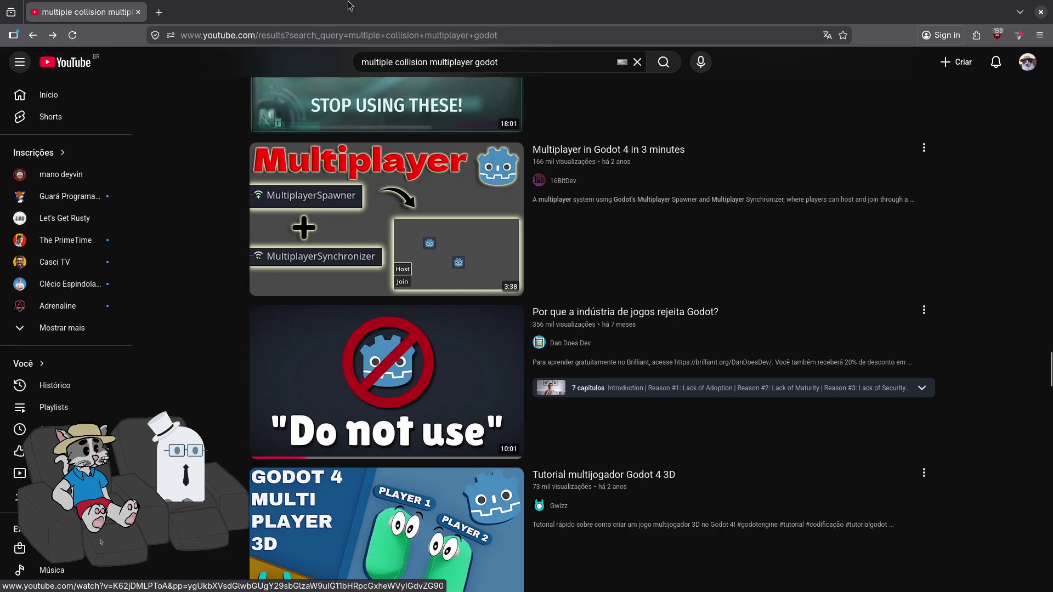
left_click(158, 12)
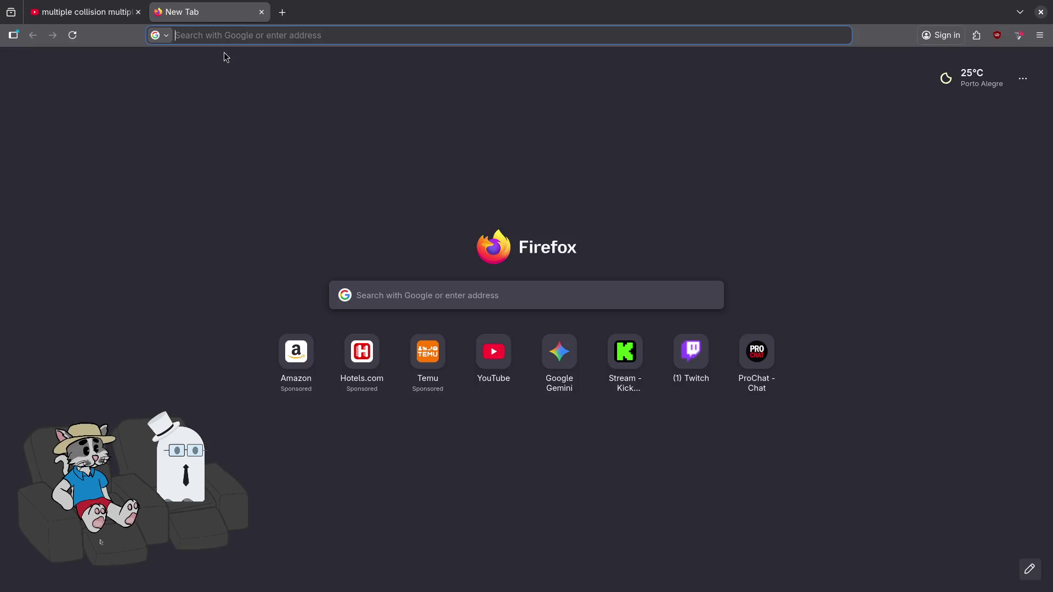
Close the blank tab, leave fullscreen, and close the Google and Fall Guys search windows
key("ctrl+w")
key("F11")
scroll(635, 219, "down", 5)
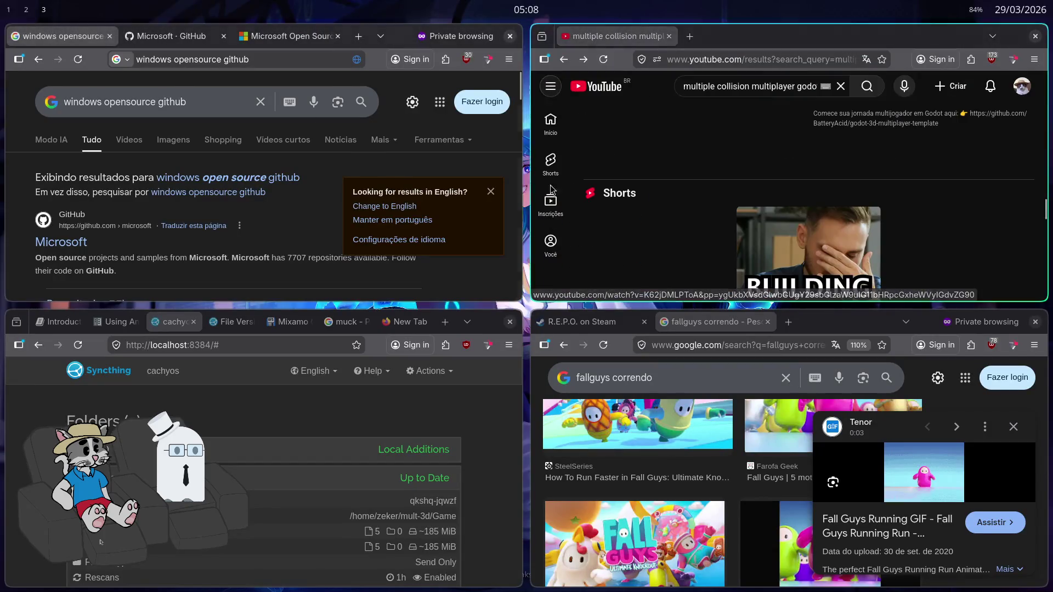
key("ctrl+shift+w")
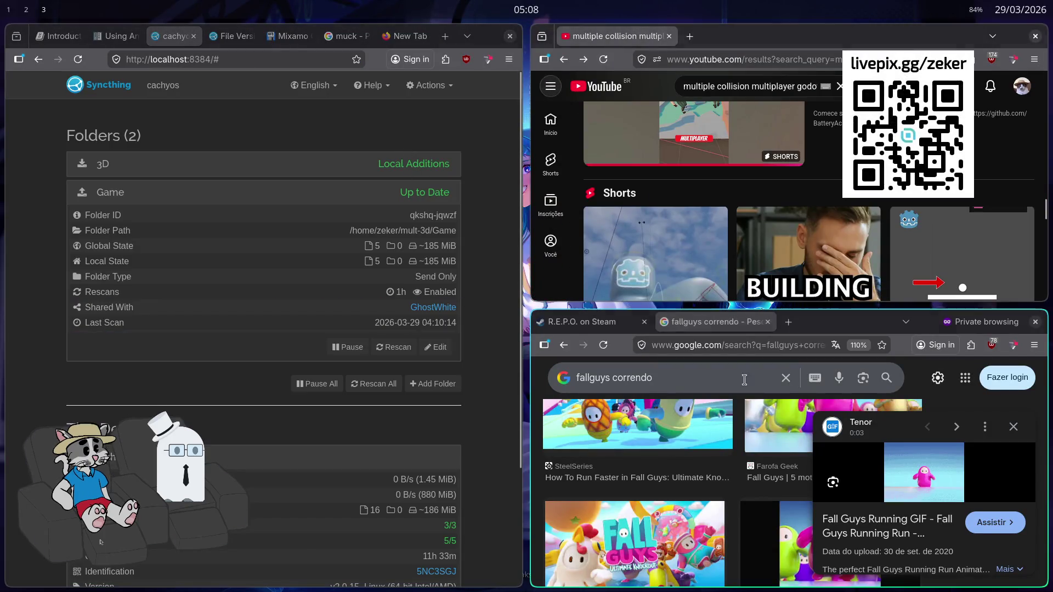
key("ctrl+shift+w")
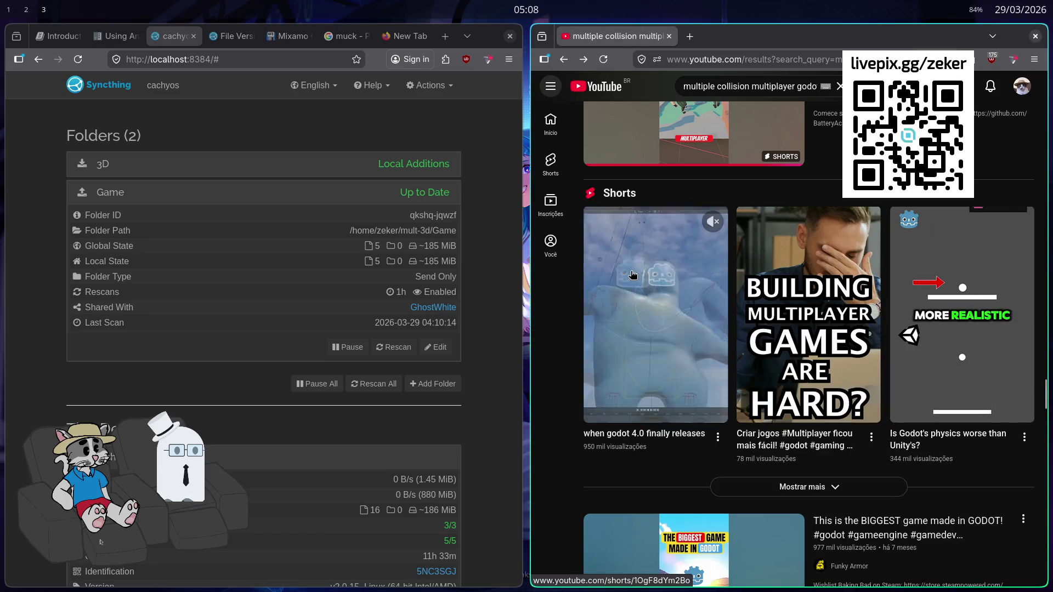
Open a private window on chatgpt.com and dismiss the Google sign-in suggestion
key("ctrl+shift+p")
type("chat")
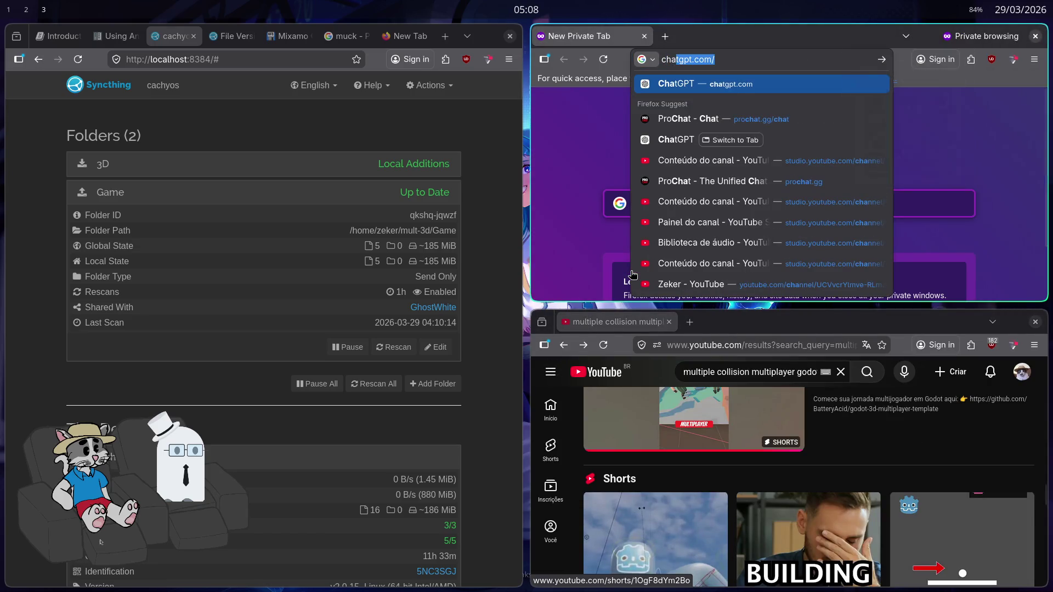
key("Return")
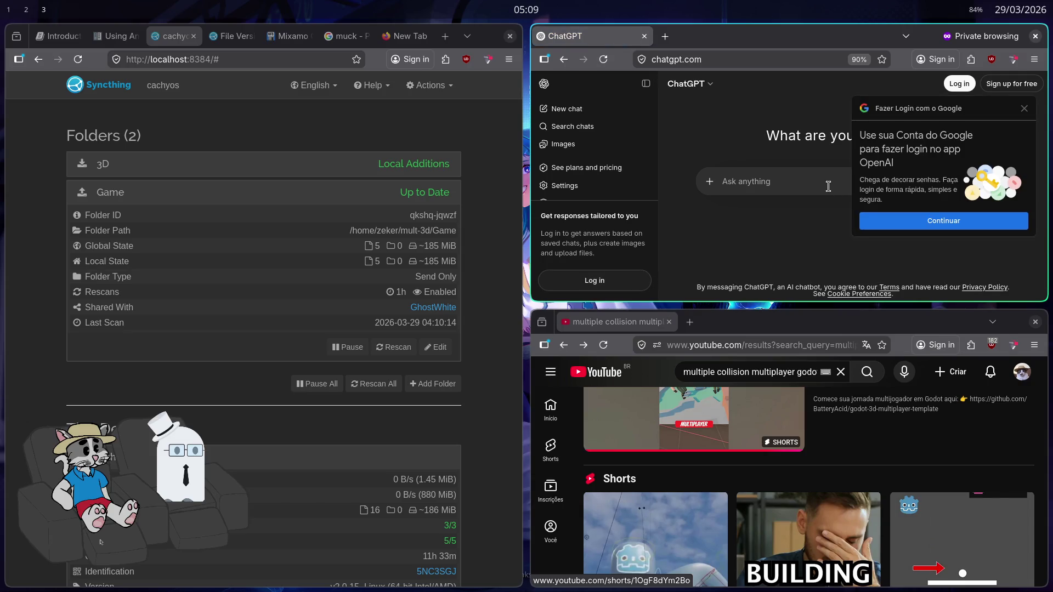
left_click(1024, 108)
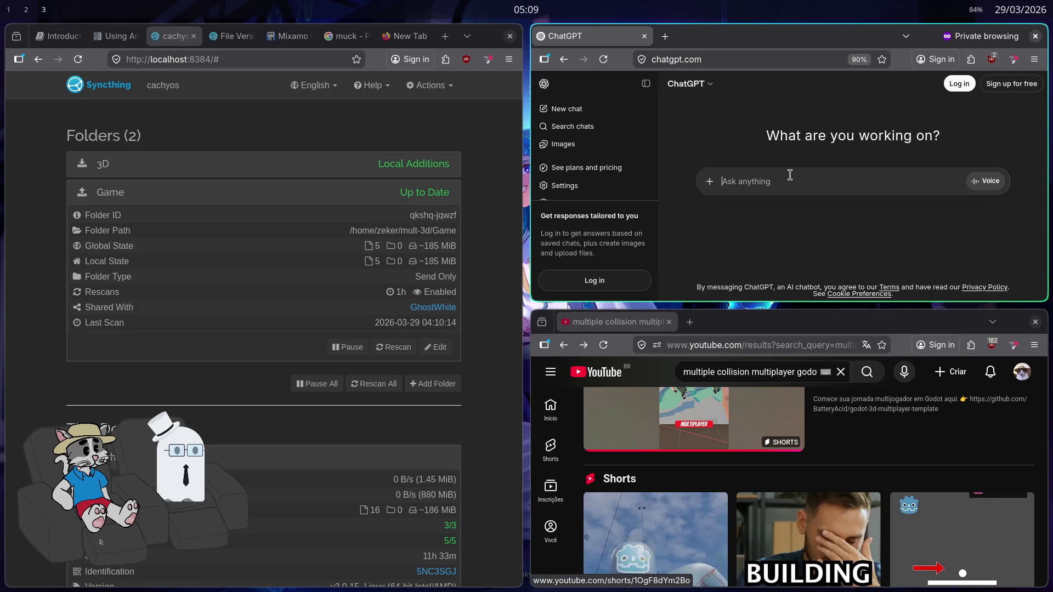
Send a Portuguese question about stopping players standing on or seeing inside another player's head
type("to fazendo um multiplayer e pre")
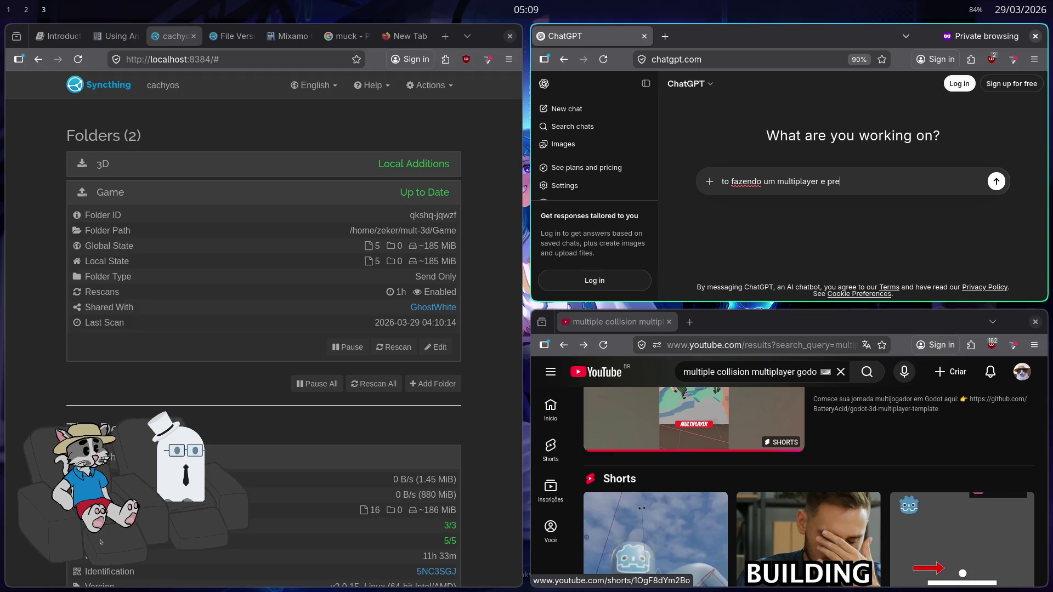
type("ajuda com colisão, a cam")
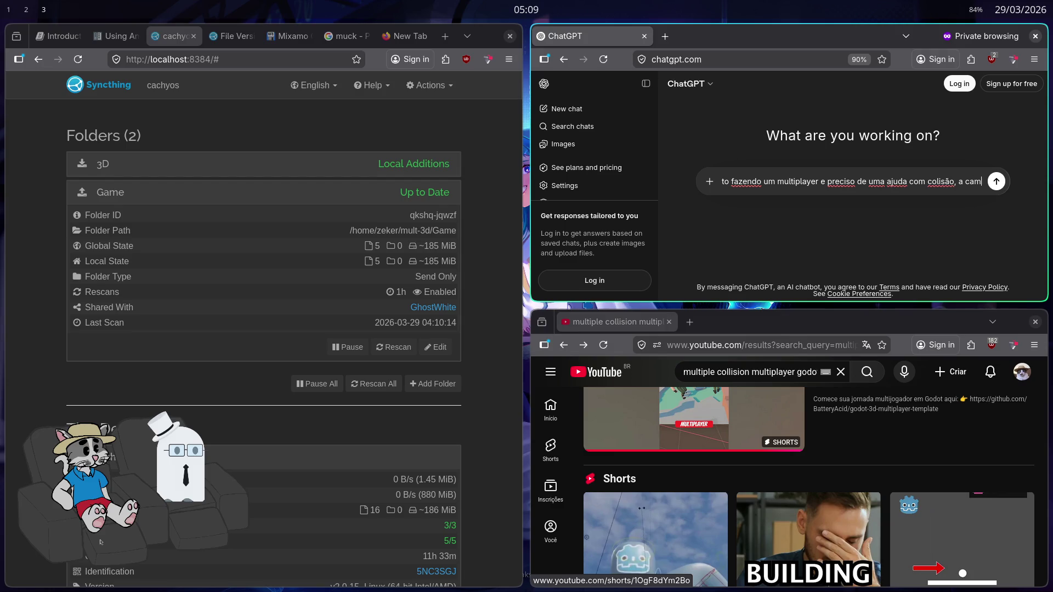
key("BackSpace")
type("beça")
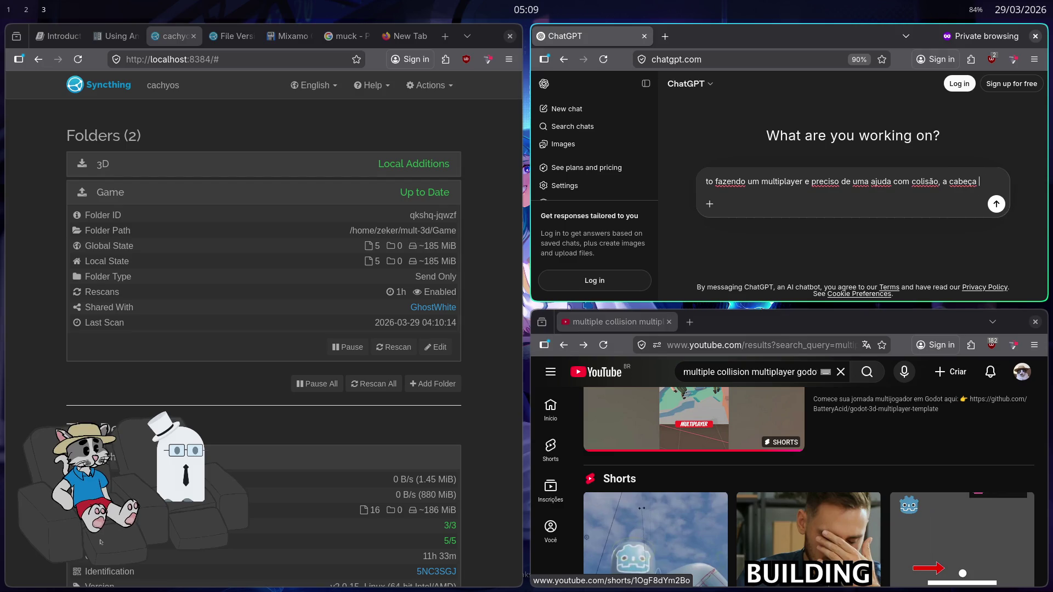
type("do meu person")
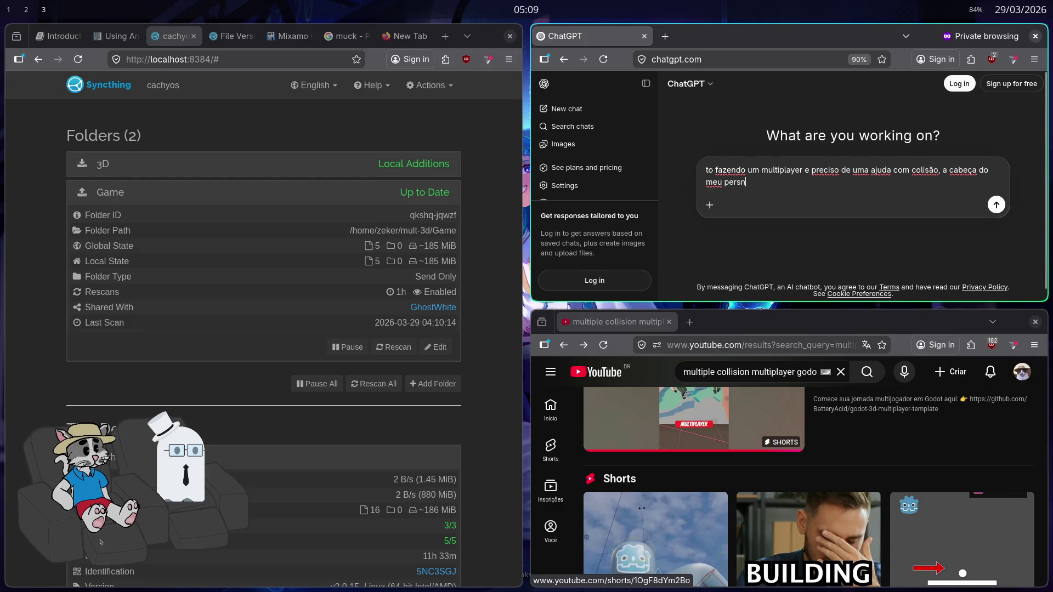
type("a")
type("as,")
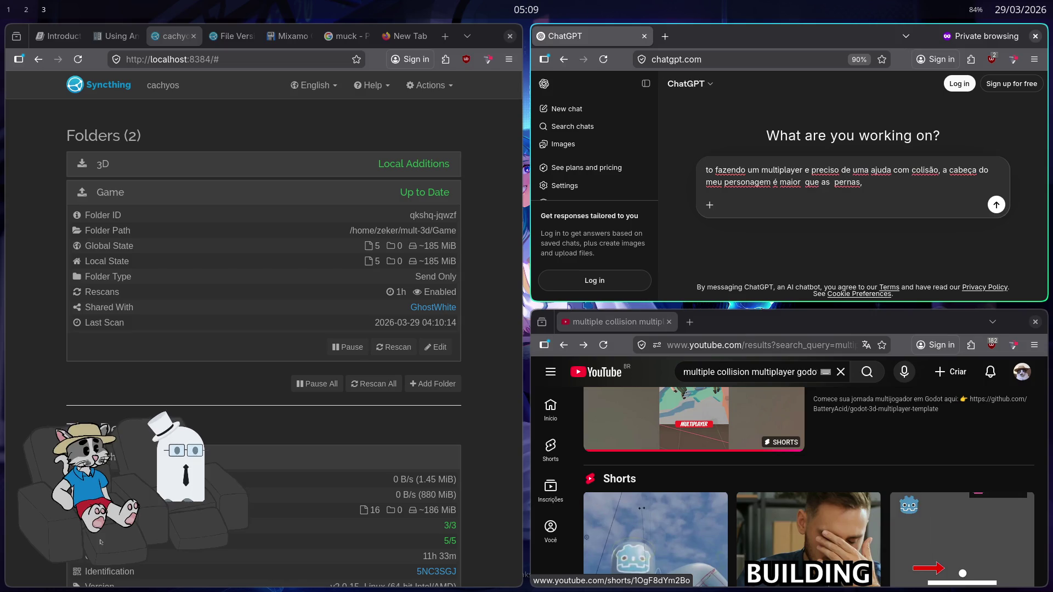
type(" eu n quero q algu-e")
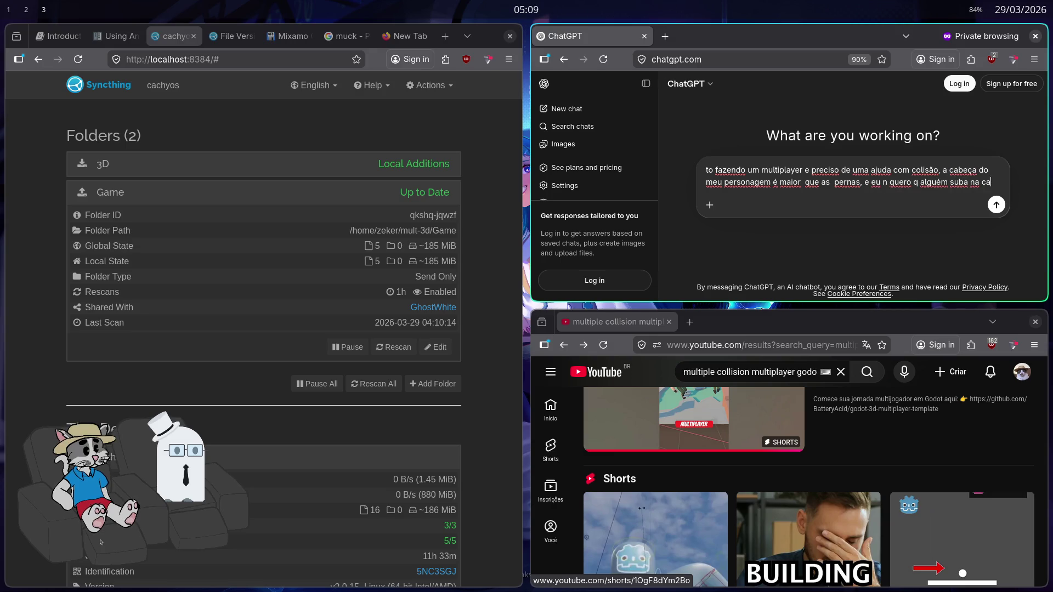
type("beça")
key("BackSpace")
key("BackSpace")
type("o mesmo tempo q n quero que alguém")
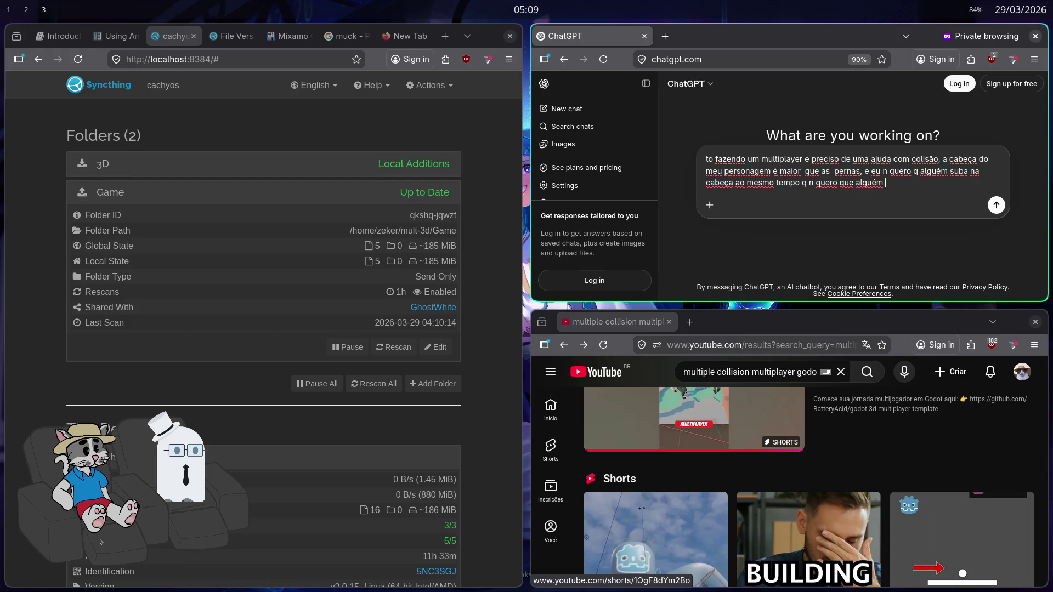
type("eja dentro da cabeça do o")
type("utro jogador")
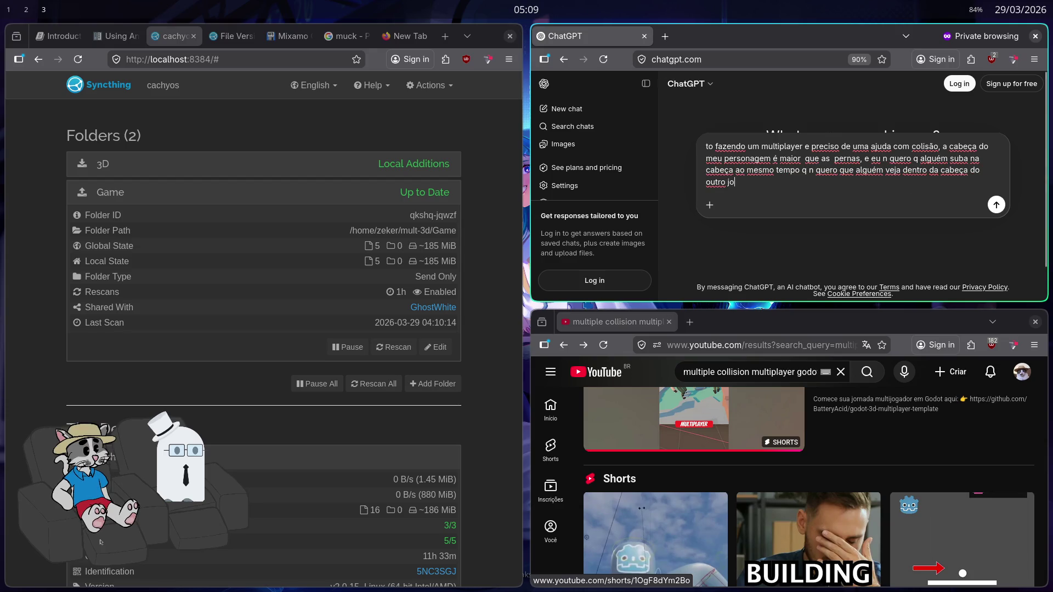
key("Return")
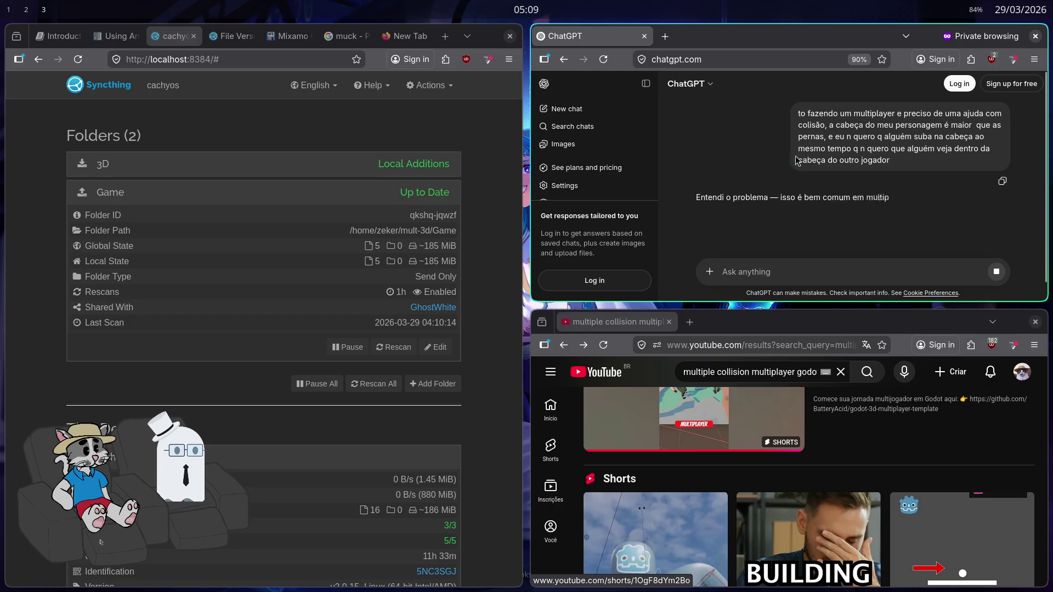
key("F11")
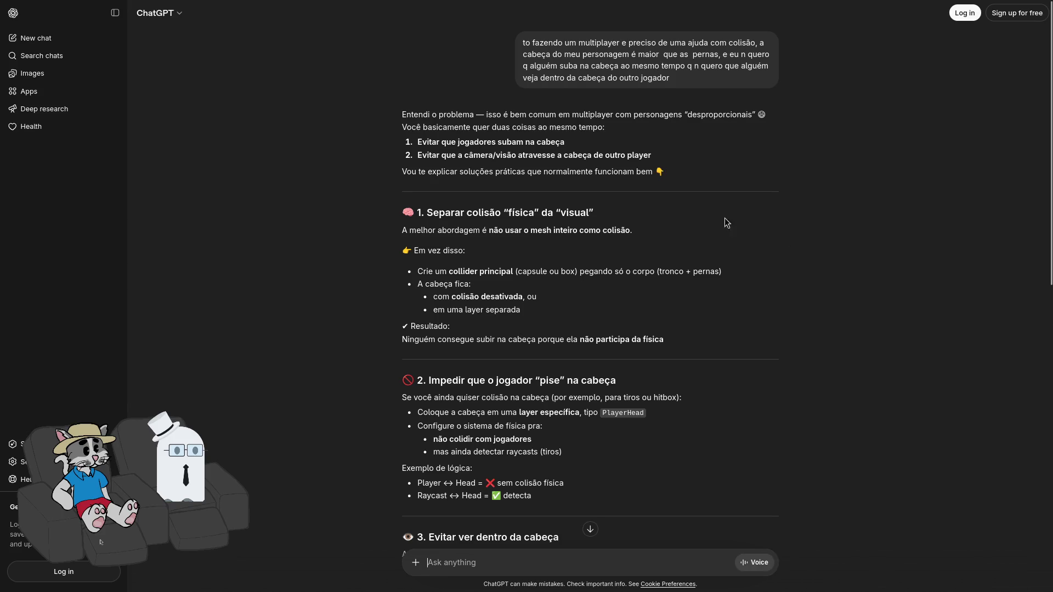
scroll(633, 301, "down", 2)
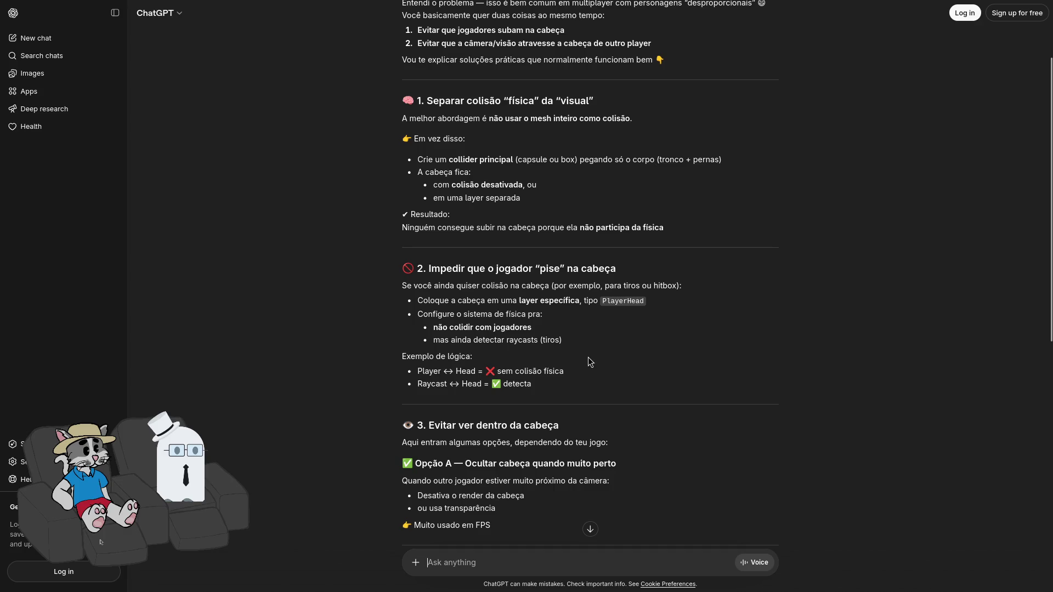
scroll(570, 363, "down", 2)
scroll(617, 339, "up", 1)
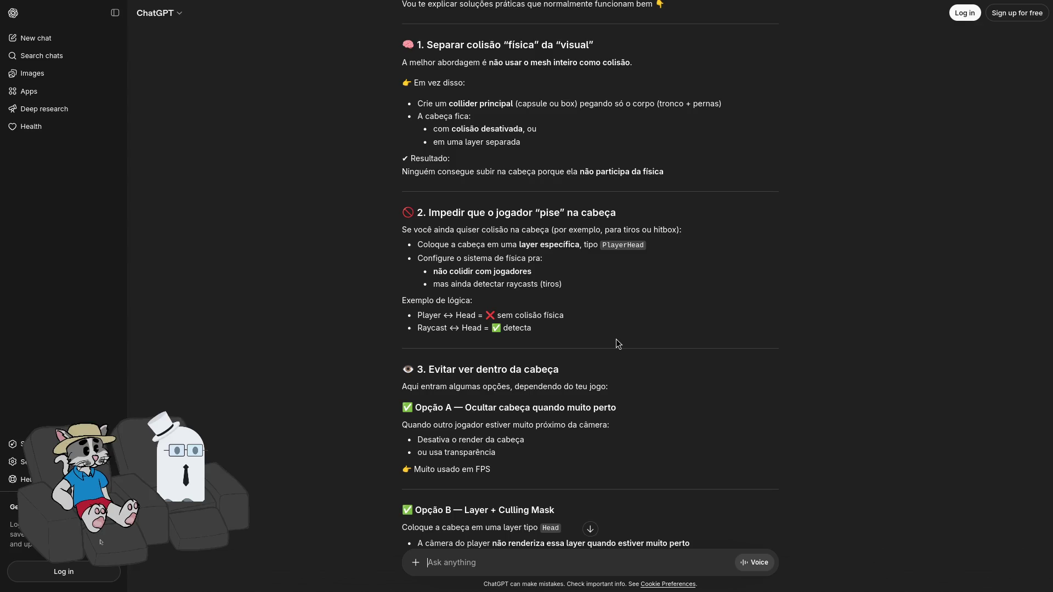
scroll(617, 344, "down", 1)
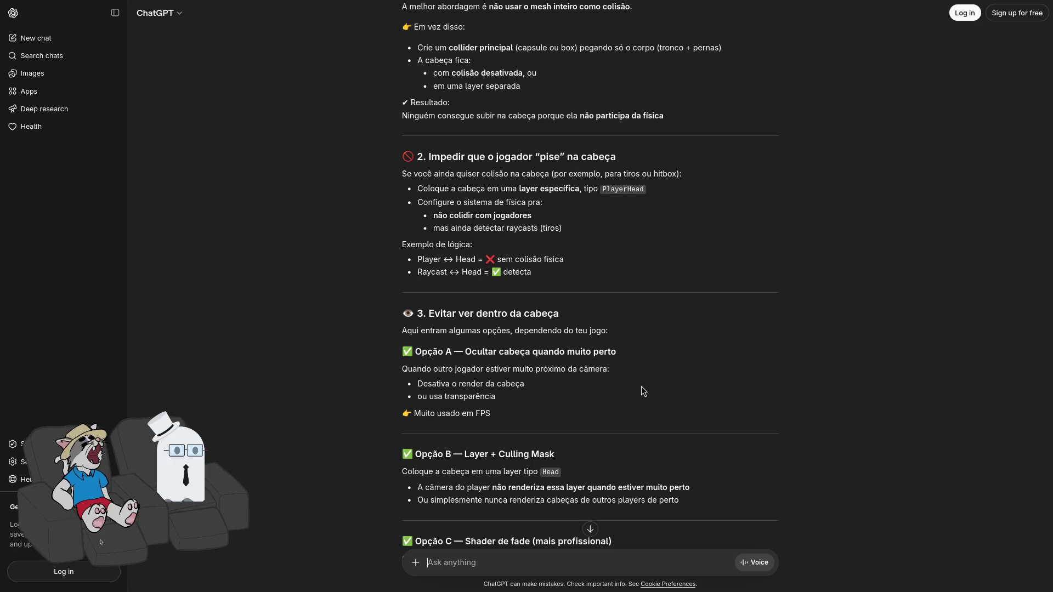
left_click_drag(618, 501, 611, 501)
left_click(657, 496)
scroll(657, 497, "down", 2)
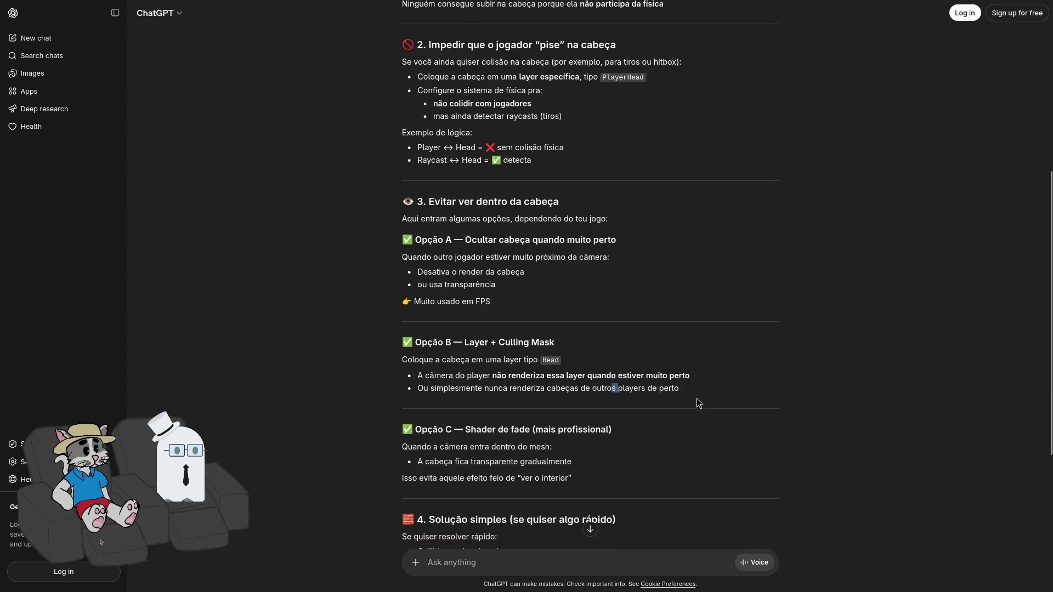
scroll(718, 397, "down", 1)
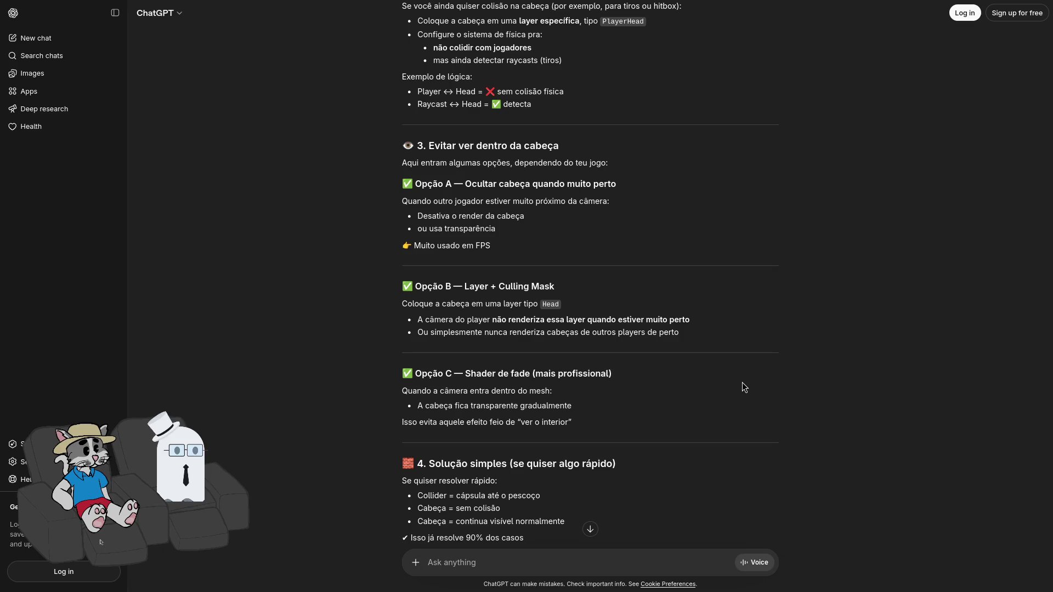
scroll(719, 369, "down", 3)
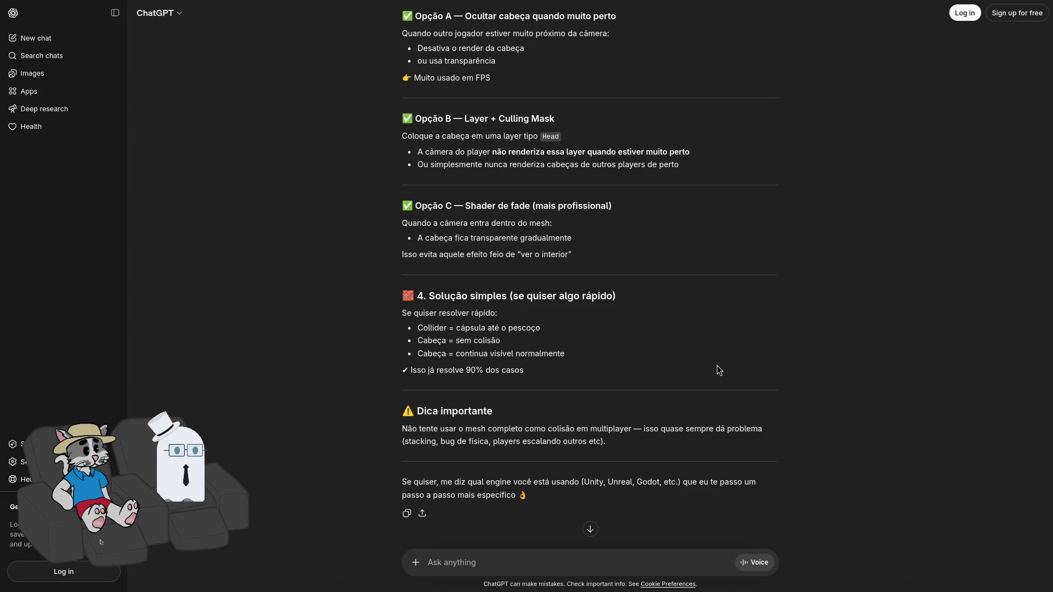
left_click(539, 561)
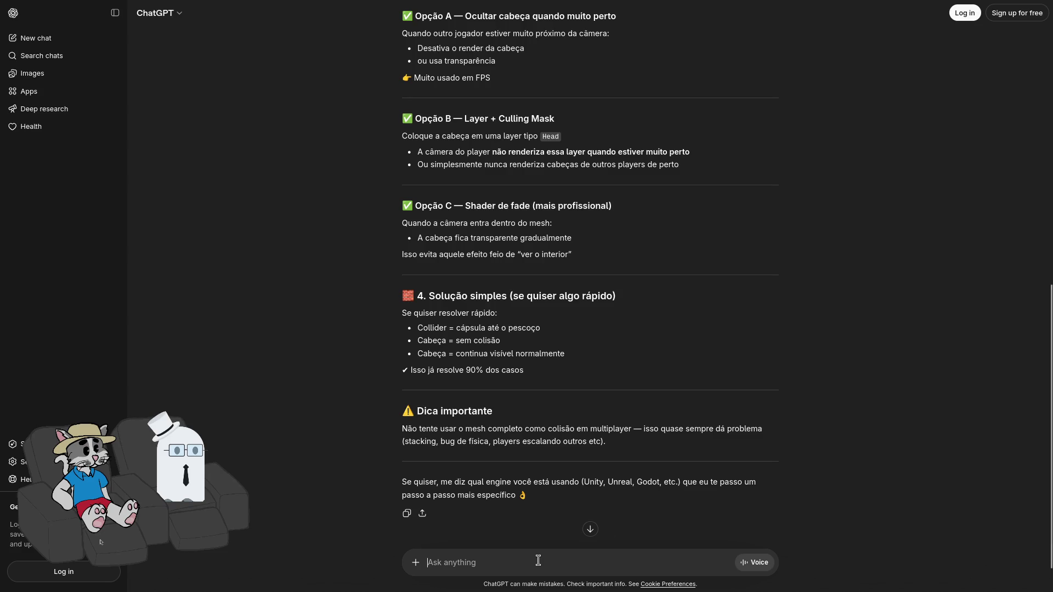
Send the follow-up: if someone presses against the player's back, he sees the brain
type("mas ai se algu´[e")
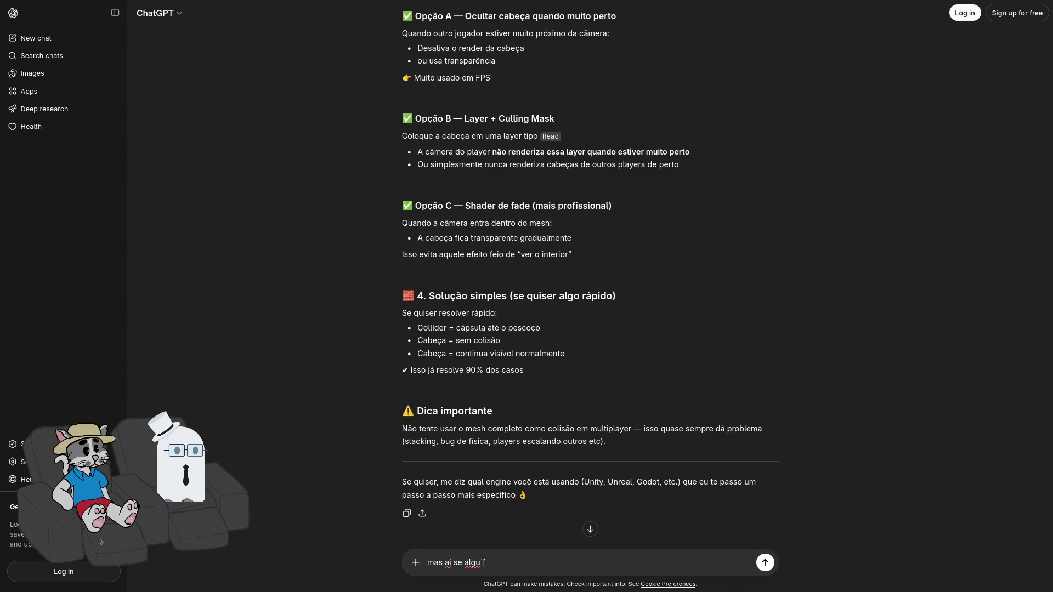
key("BackSpace")
key("BackSpace")
key("BackSpace")
type("ém subir em ")
type("cima, e")
type(" cai")
key("BackSpace")
key("BackSpace")
key("BackSpace")
key("BackSpace")
key("BackSpace")
key("BackSpace")
type("c")
key("BackSpace")
type("grudar nas costas do player, ele vai ver o cerebro")
key("Return")
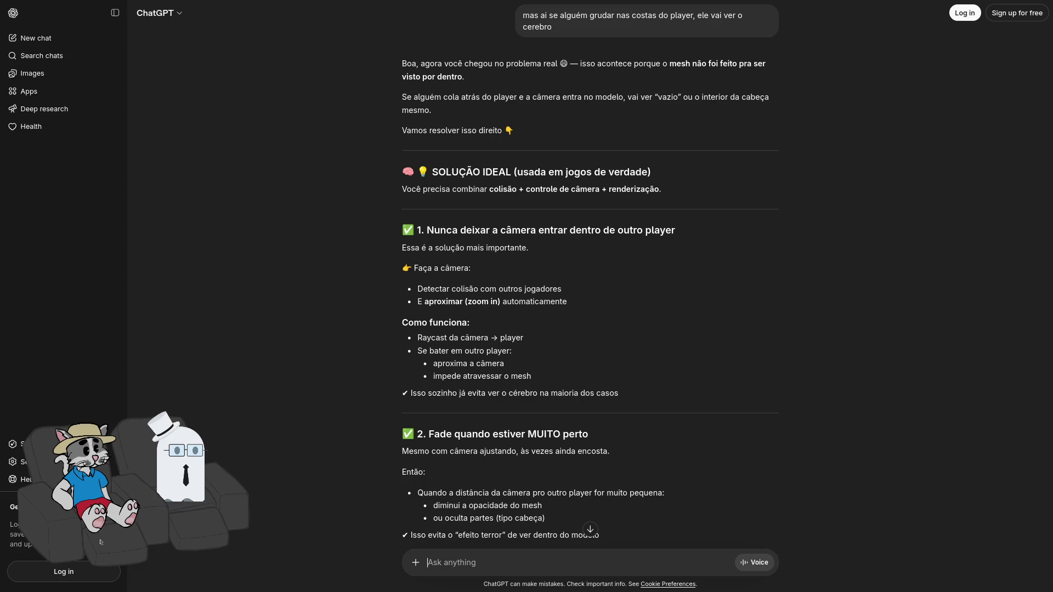
Read the reply, return to the fullscreen Godot editor, and select the Body mesh node
scroll(690, 417, "down", 2)
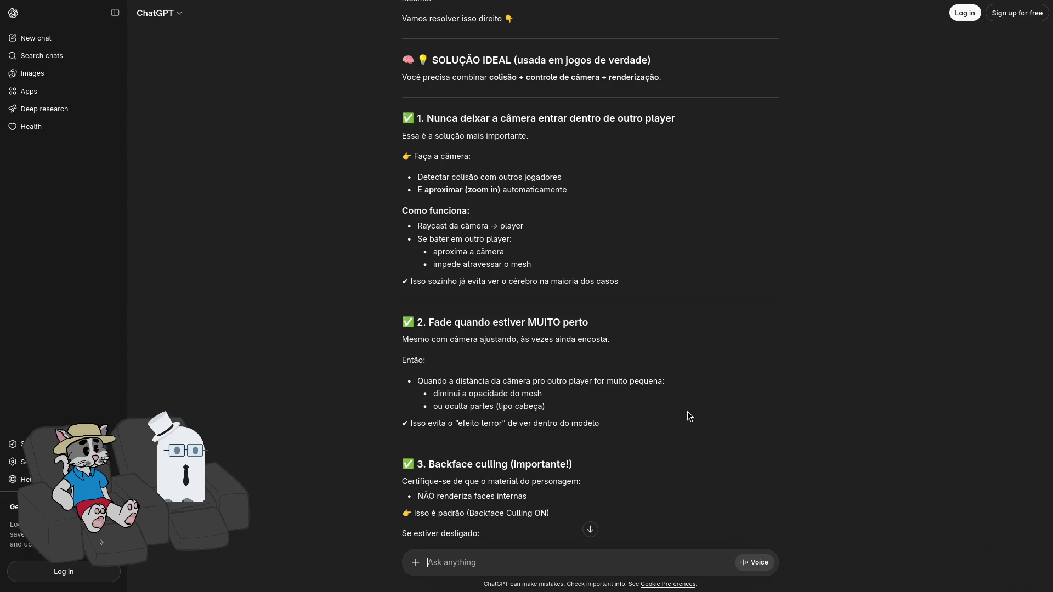
scroll(742, 368, "down", 2)
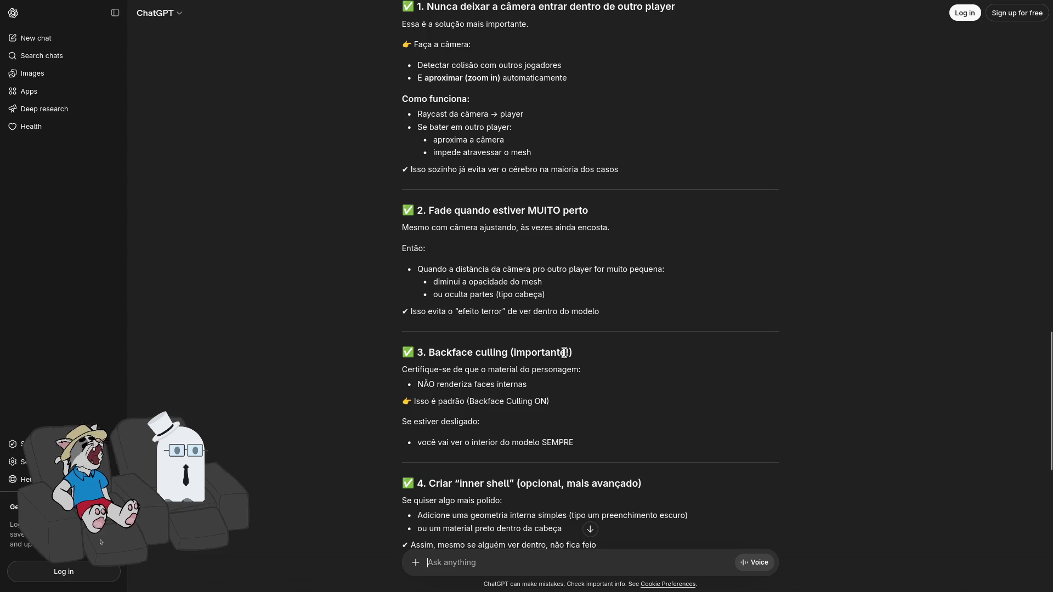
key("F11")
key("super+1")
key("super+f")
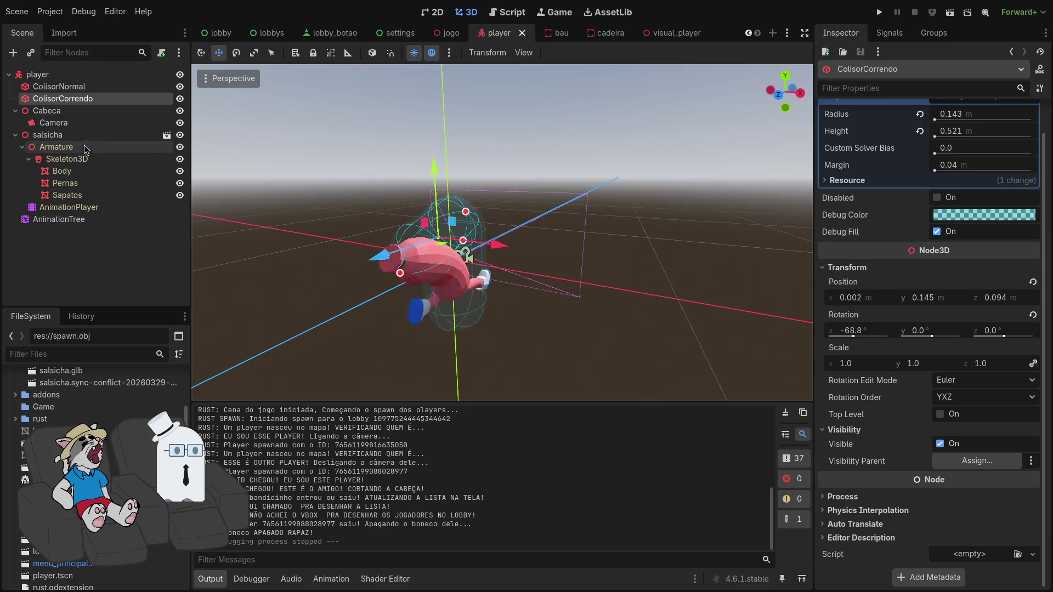
left_click(78, 170)
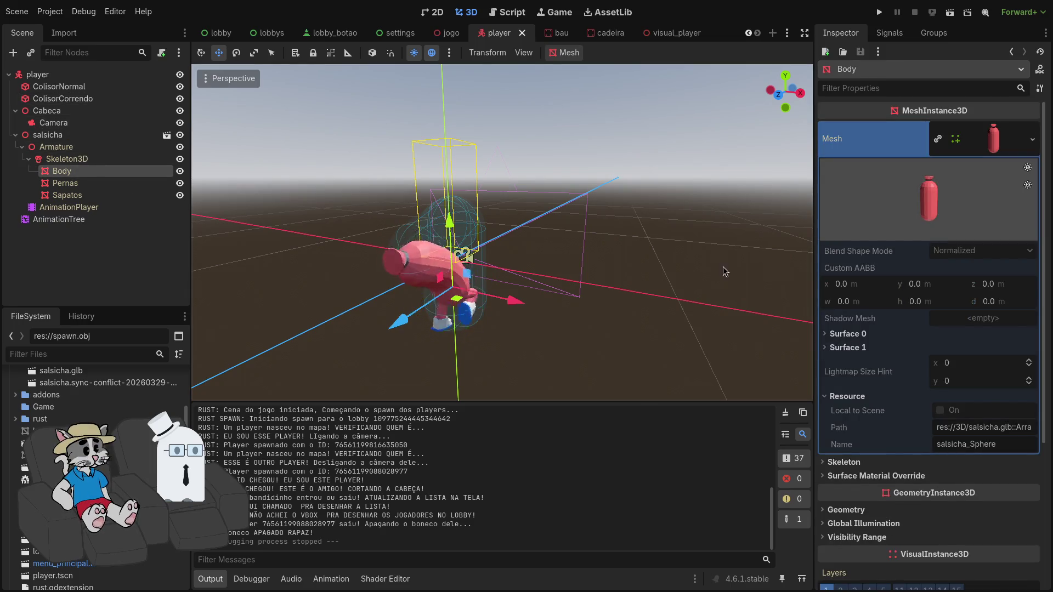
left_click(1018, 143)
left_click(876, 162)
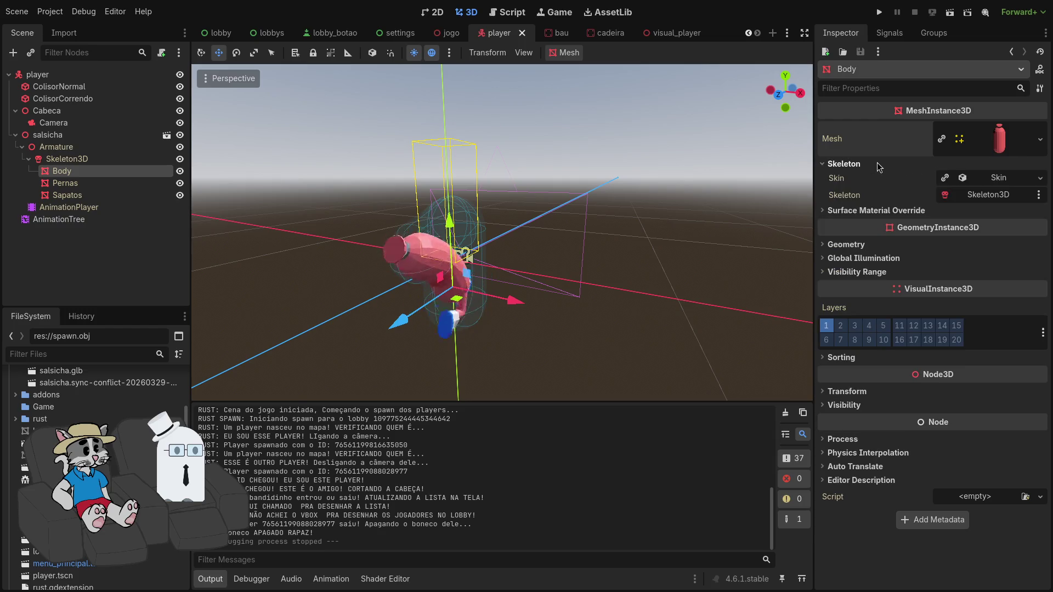
left_click(856, 164)
left_click(853, 179)
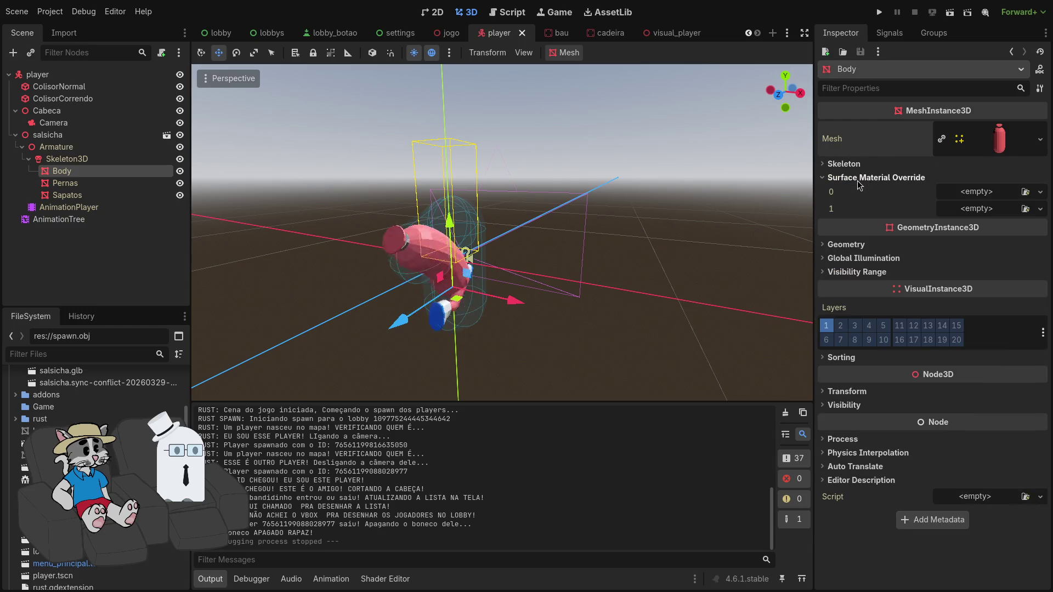
left_click(853, 179)
left_click(848, 165)
left_click(848, 165)
left_click(864, 178)
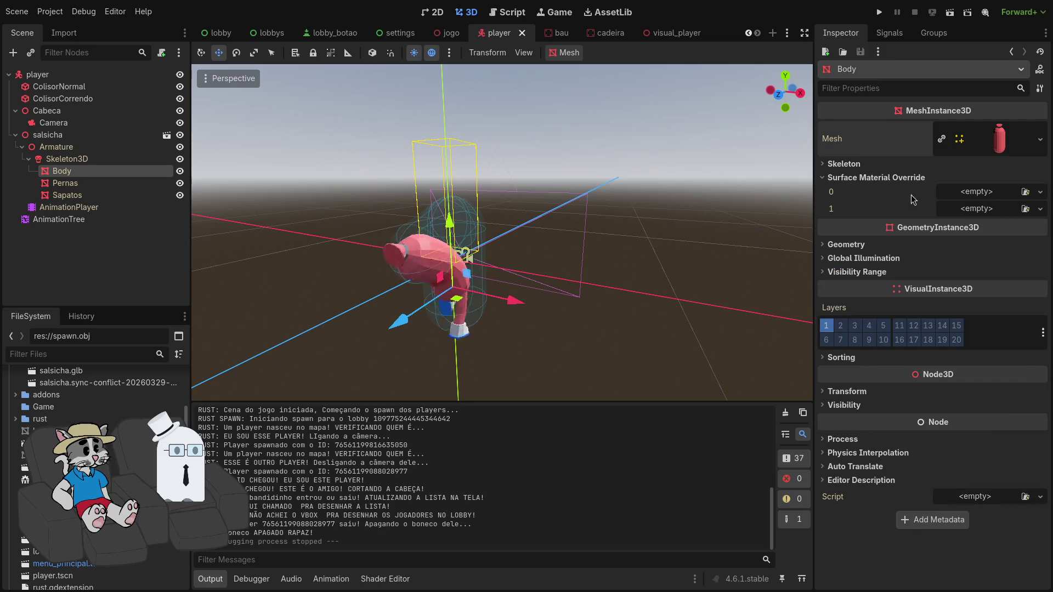
left_click(870, 179)
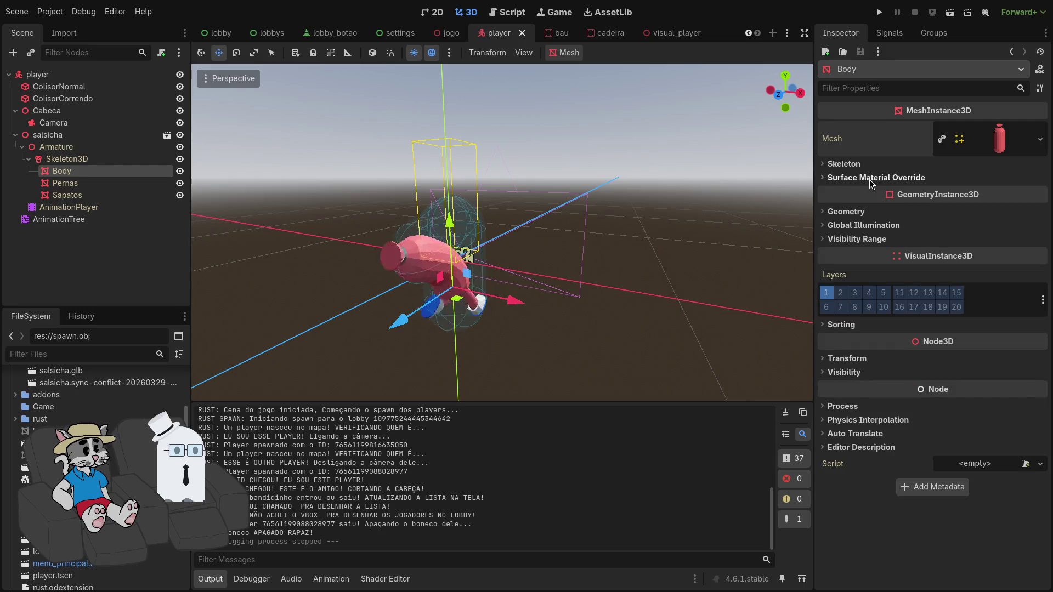
left_click(77, 161)
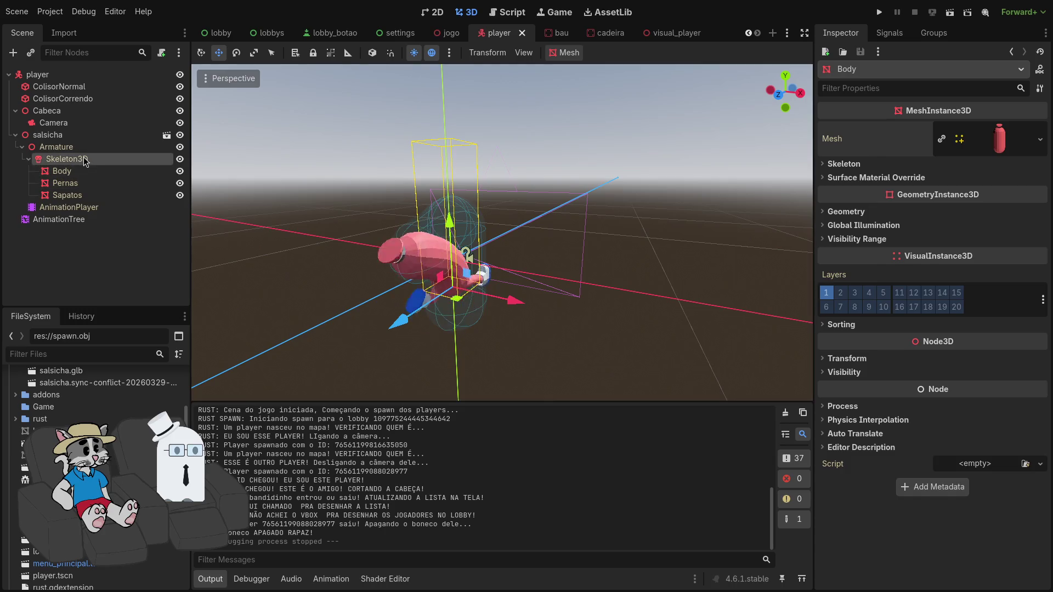
left_click(72, 138)
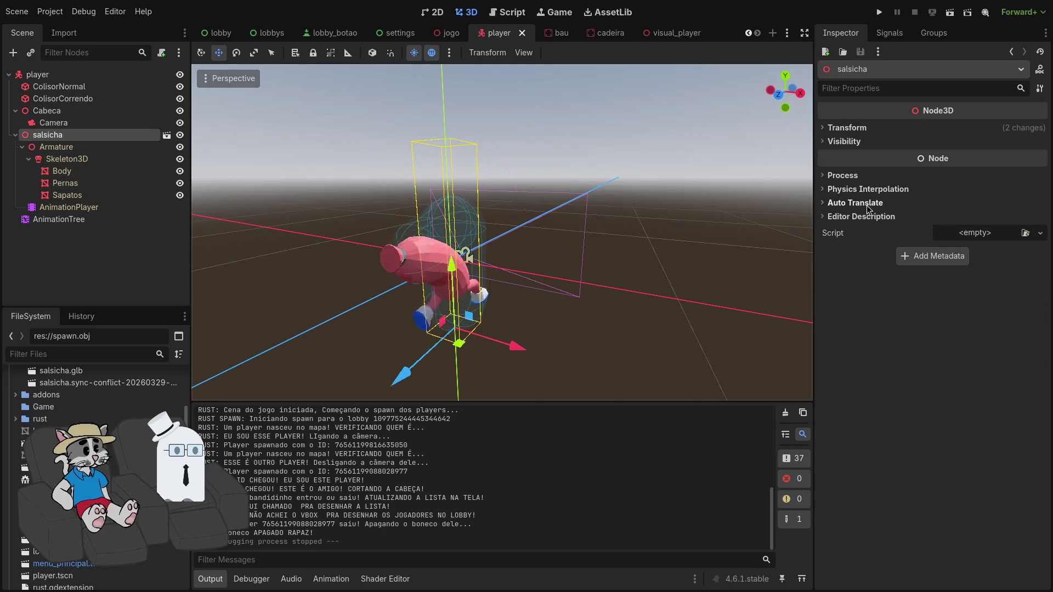
left_click(859, 189)
left_click(952, 203)
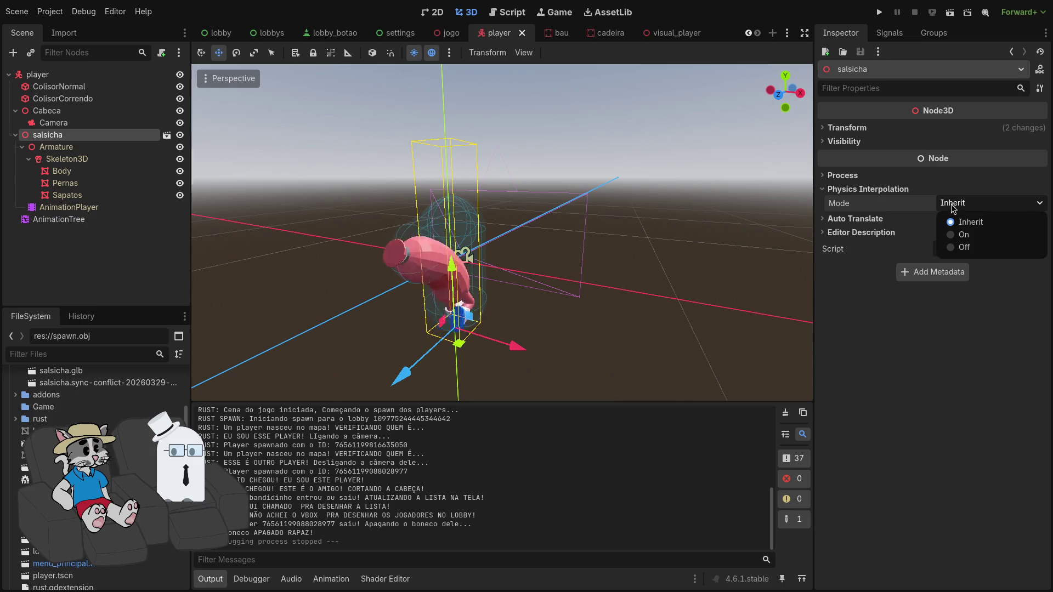
left_click(876, 189)
left_click(856, 202)
left_click(855, 203)
left_click(861, 216)
left_click(861, 216)
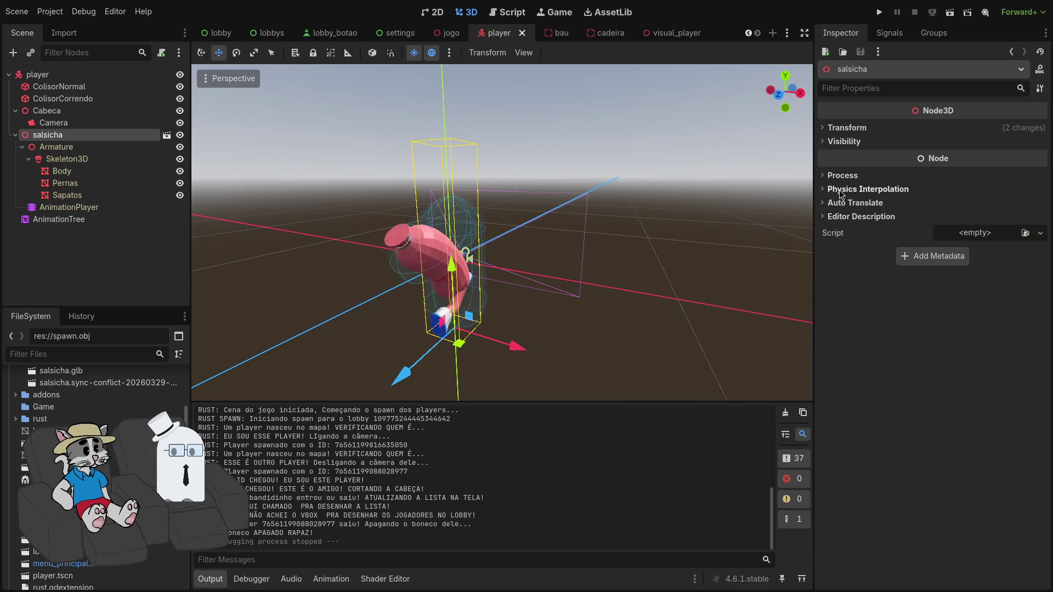
left_click(843, 176)
left_click(971, 190)
left_click(942, 188)
left_click(842, 175)
left_click(847, 127)
left_click(848, 127)
left_click(844, 142)
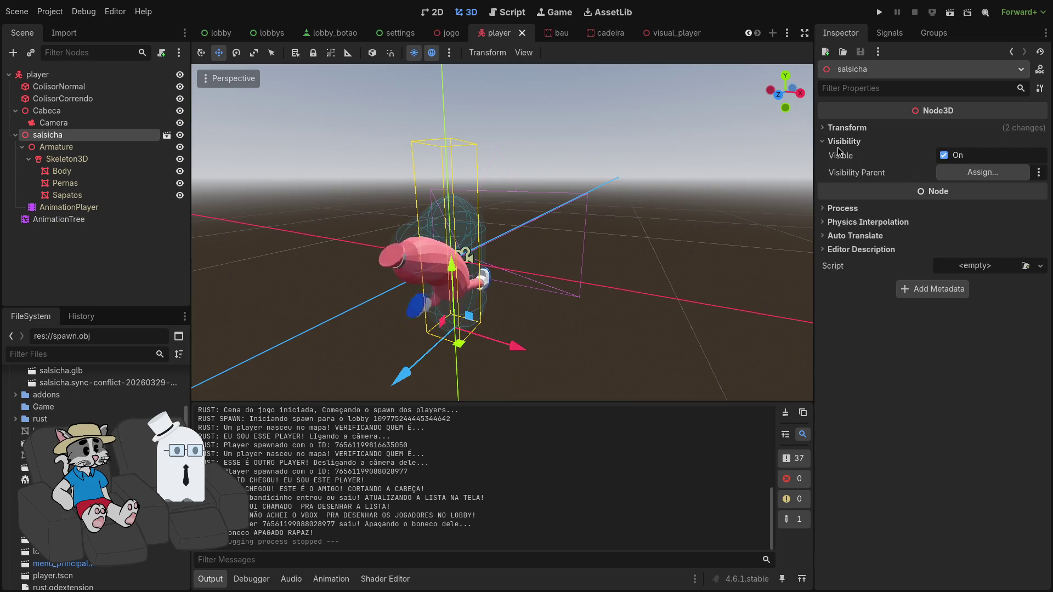
left_click(829, 143)
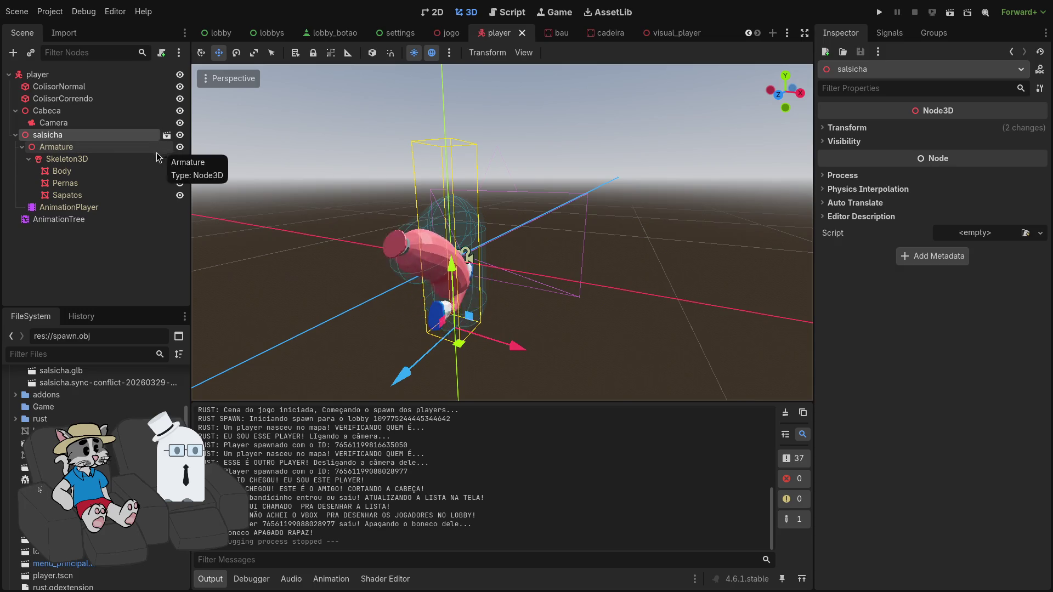
left_click(93, 112)
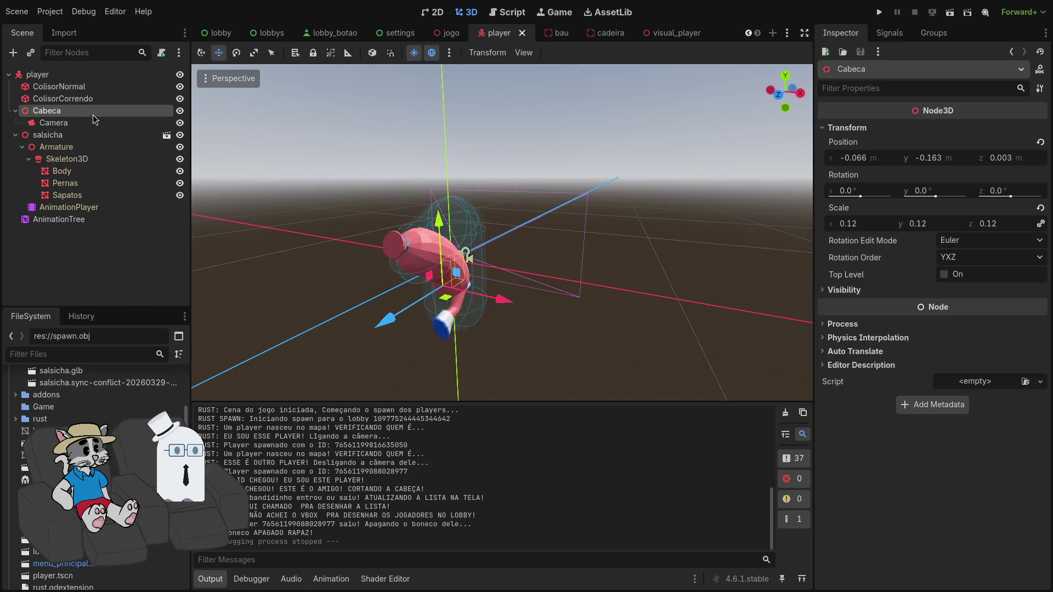
Inspect the Camera and Cabeca nodes, then tile Godot beside the Rust code editor
left_click(97, 123)
left_click(93, 113)
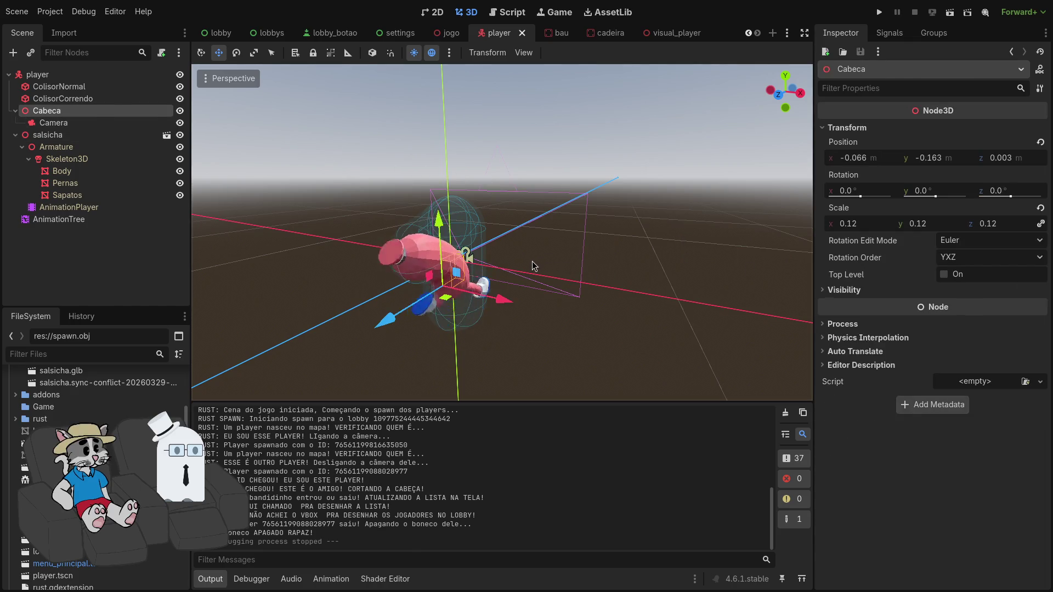
key("super+f")
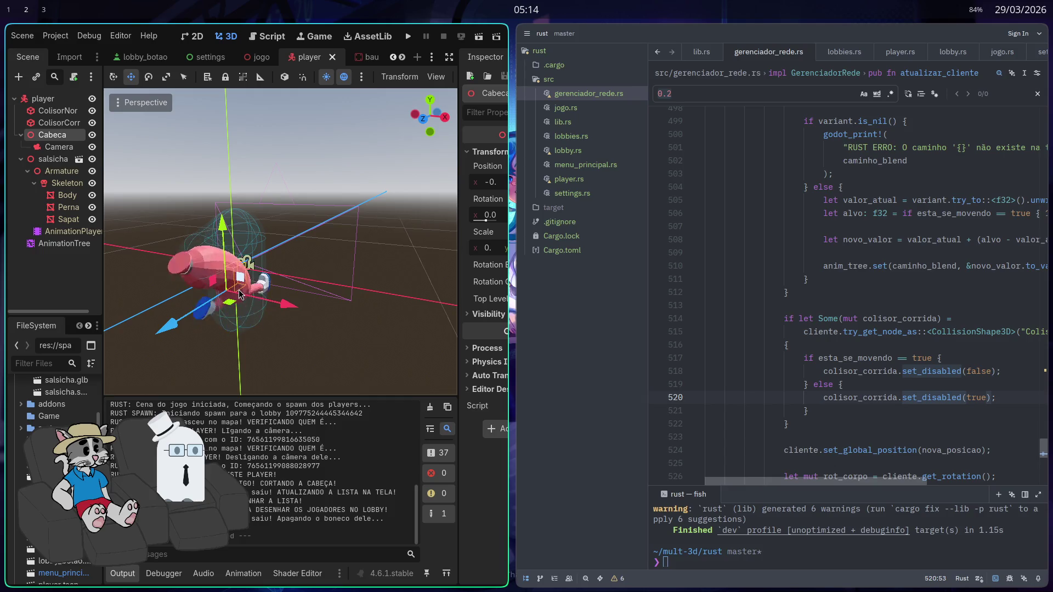
Run the project and host a room, then select the serde import line in lib.rs
left_click(408, 36)
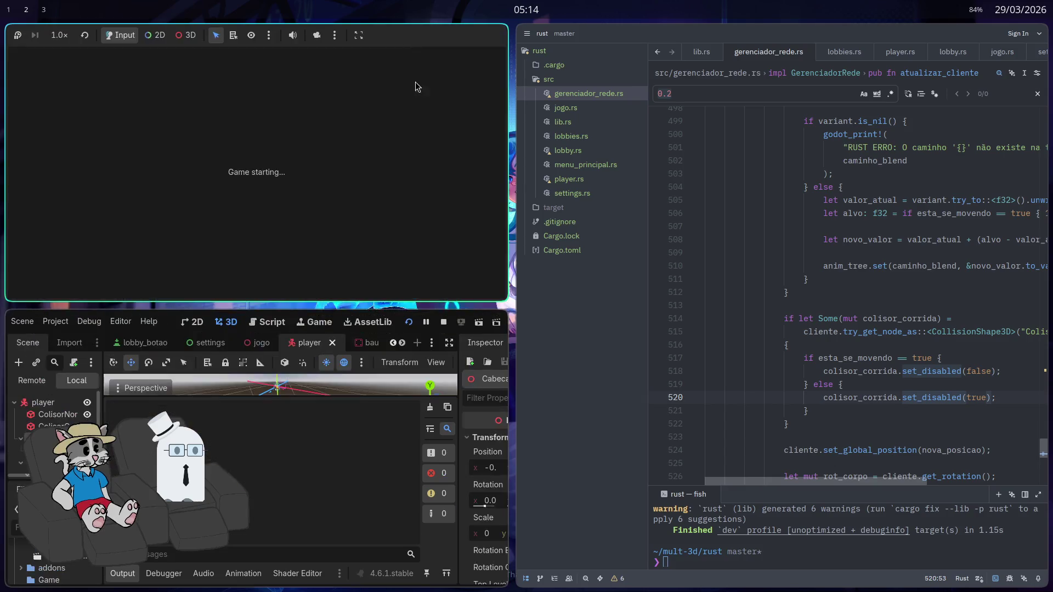
left_click(518, 290)
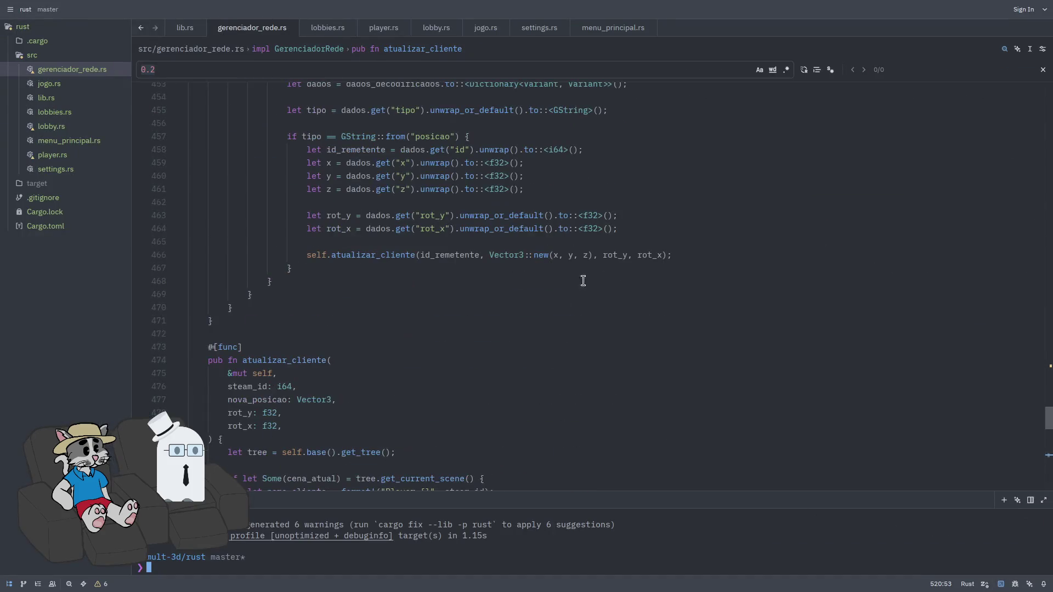
left_click(79, 100)
left_click_drag(387, 102, 197, 102)
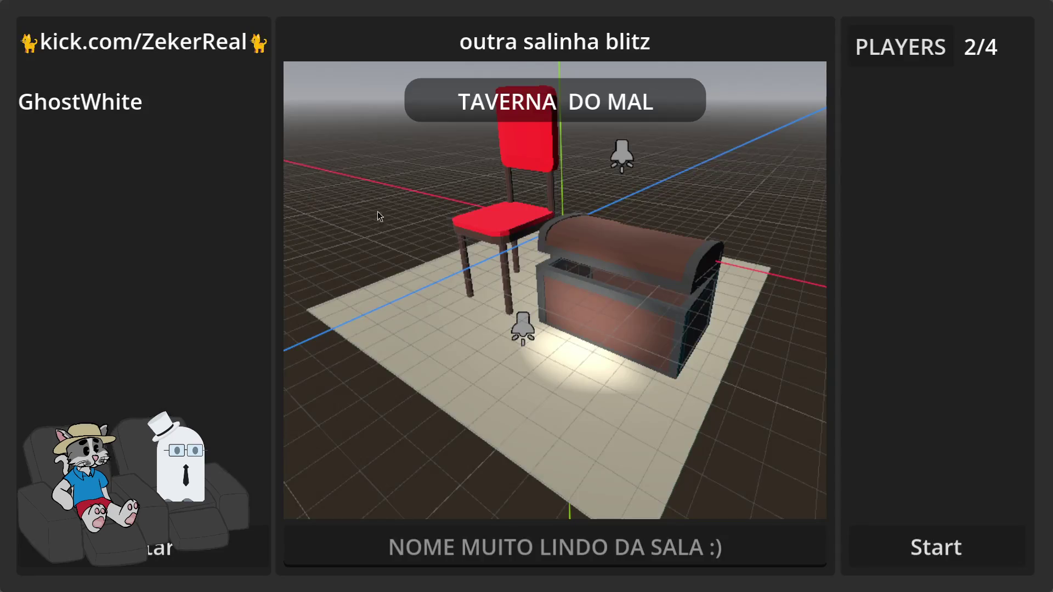
Start the match from the 'outra salinha blitz' lobby to enter the green level
left_click(916, 544)
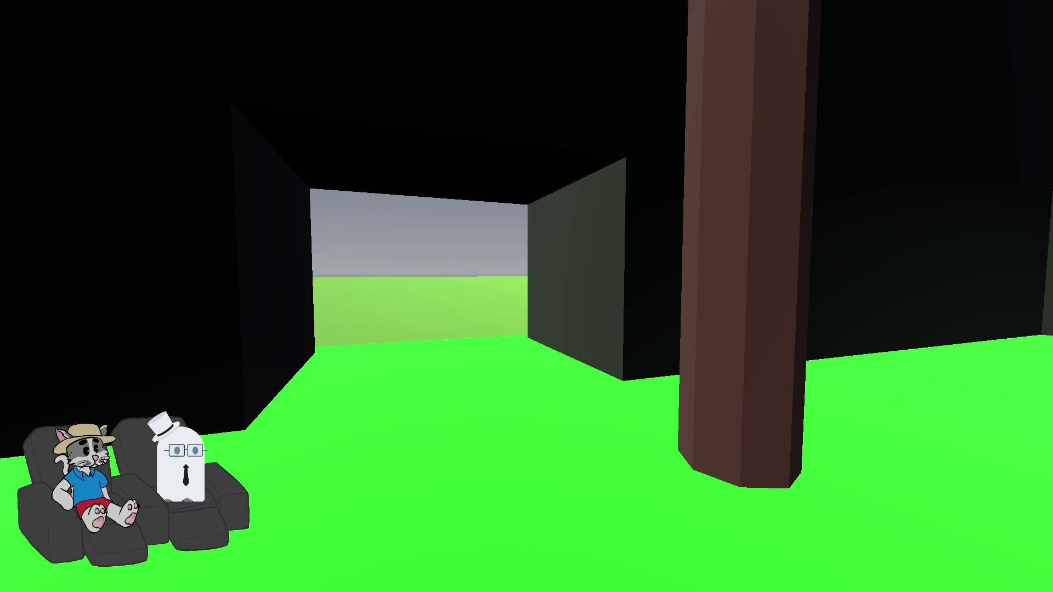
Take the game out of fullscreen and close its window
key("Escape")
key("F8")
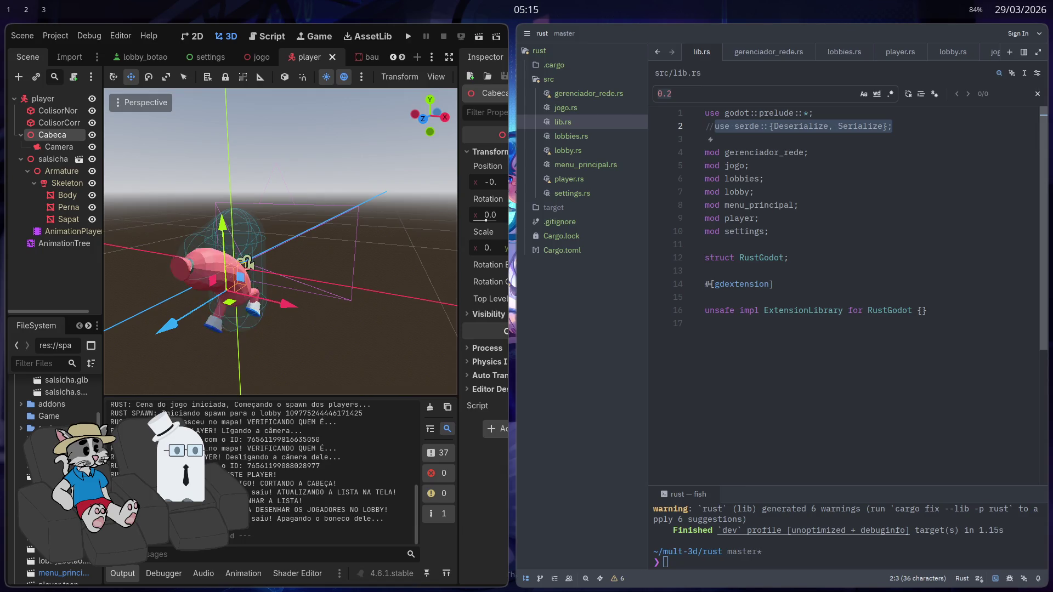
Open gerenciador_rede.rs at atualizar_cliente, where incoming posicao packets are handled
left_click(610, 104)
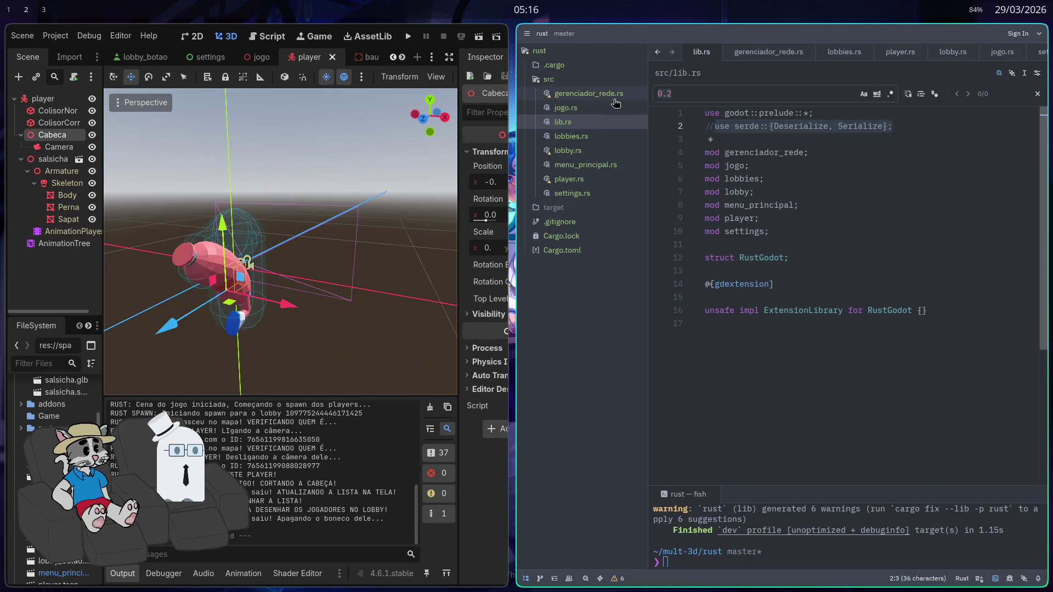
scroll(867, 268, "down", 3)
scroll(896, 285, "up", 3)
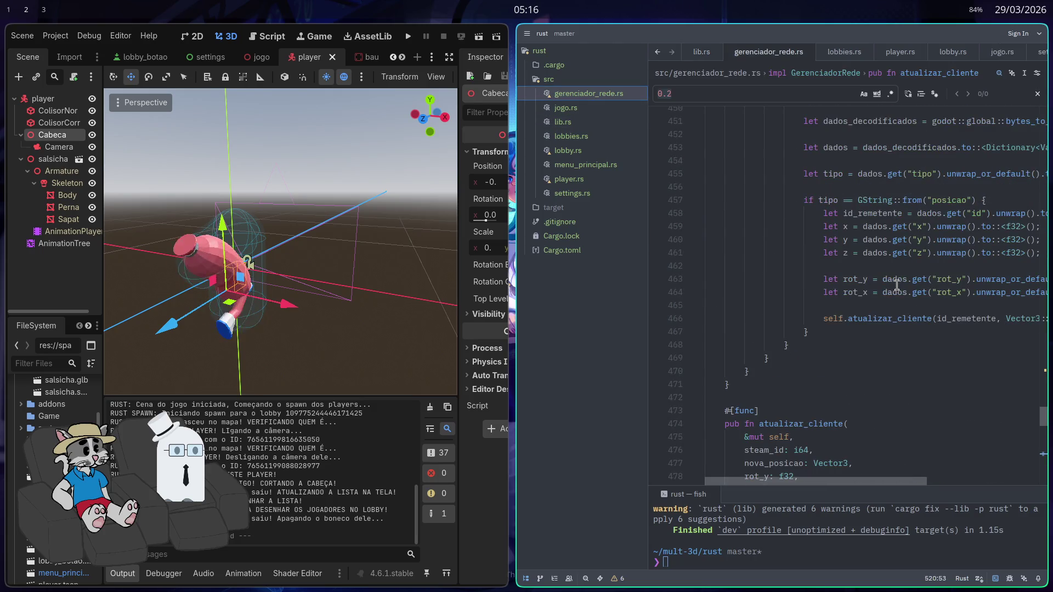
mouse_move(895, 275)
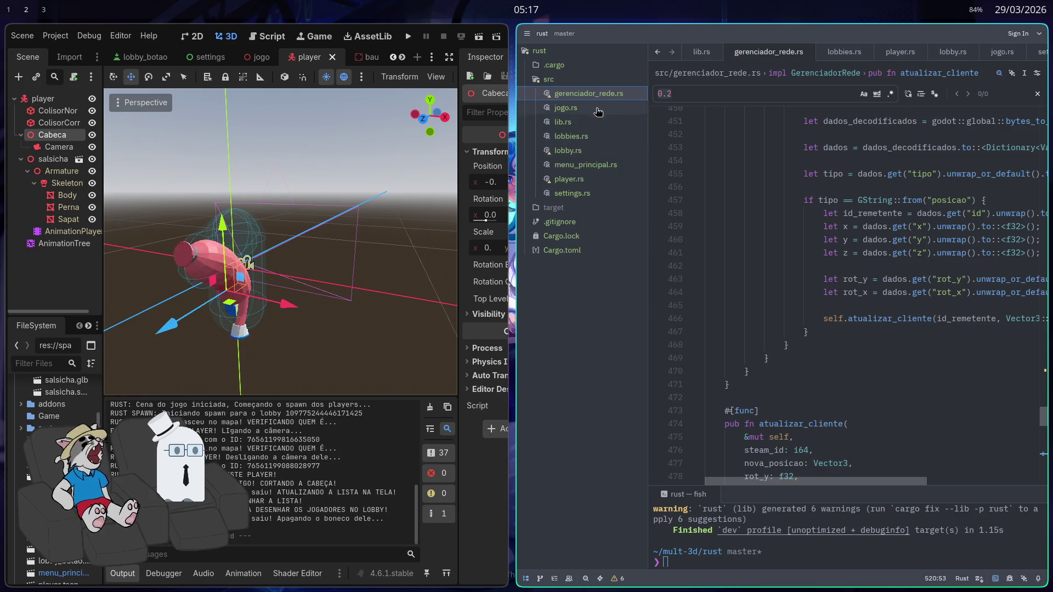
Fullscreen Zed to review gerenciador_rede.rs's posicao handling, then restore it to half the screen
key("super+f")
scroll(626, 297, "up", 2)
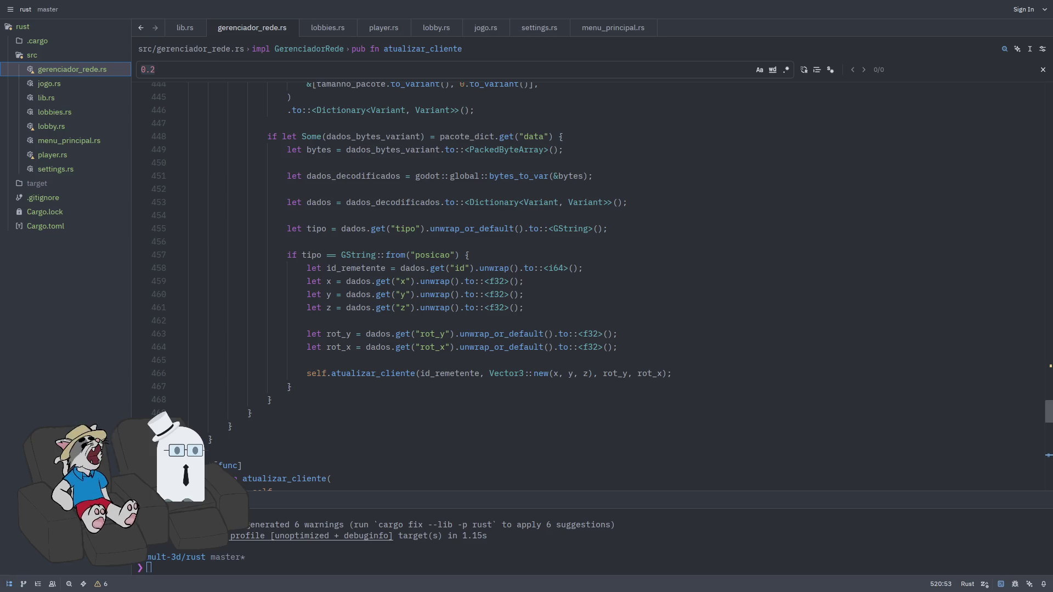
scroll(1024, 307, "down", 1)
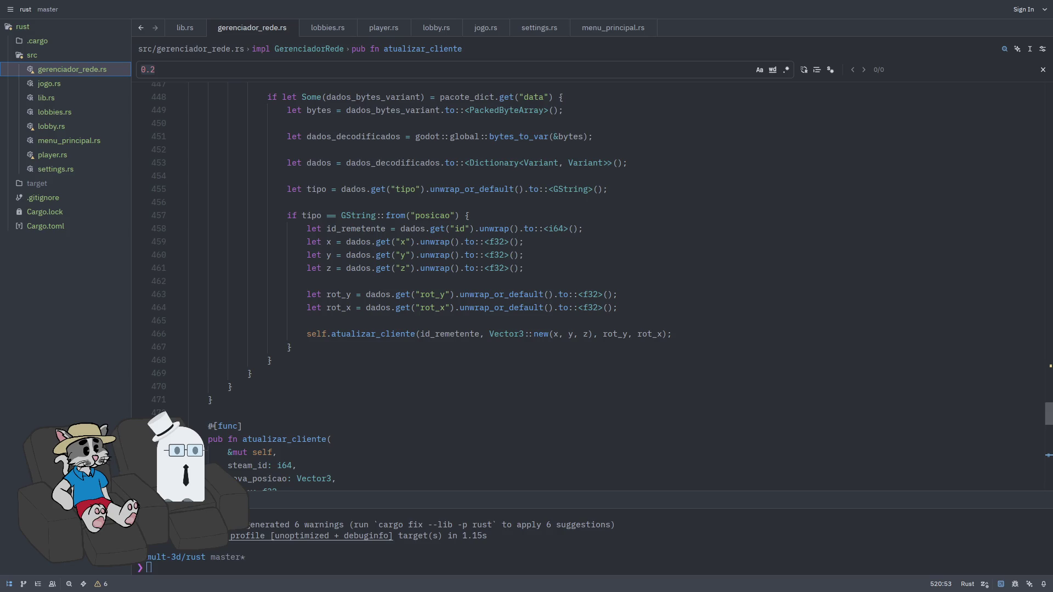
key("super+f")
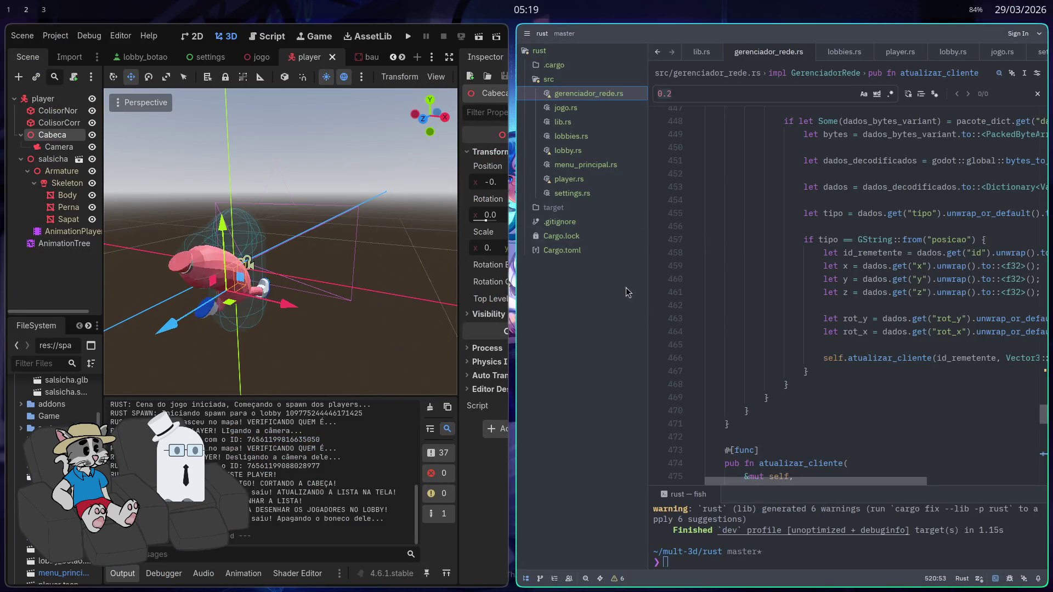
Open player.rs full screen and inspect enviar_posicao's rotation inserts and get_tree send line
left_click(569, 179)
key("super+f")
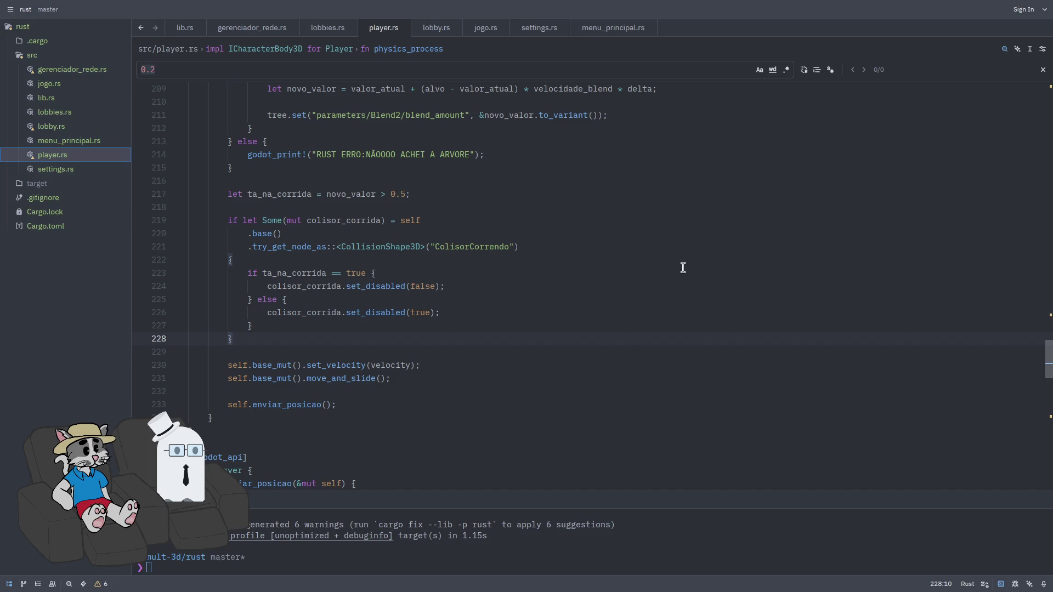
scroll(679, 280, "down", 3)
scroll(619, 294, "down", 12)
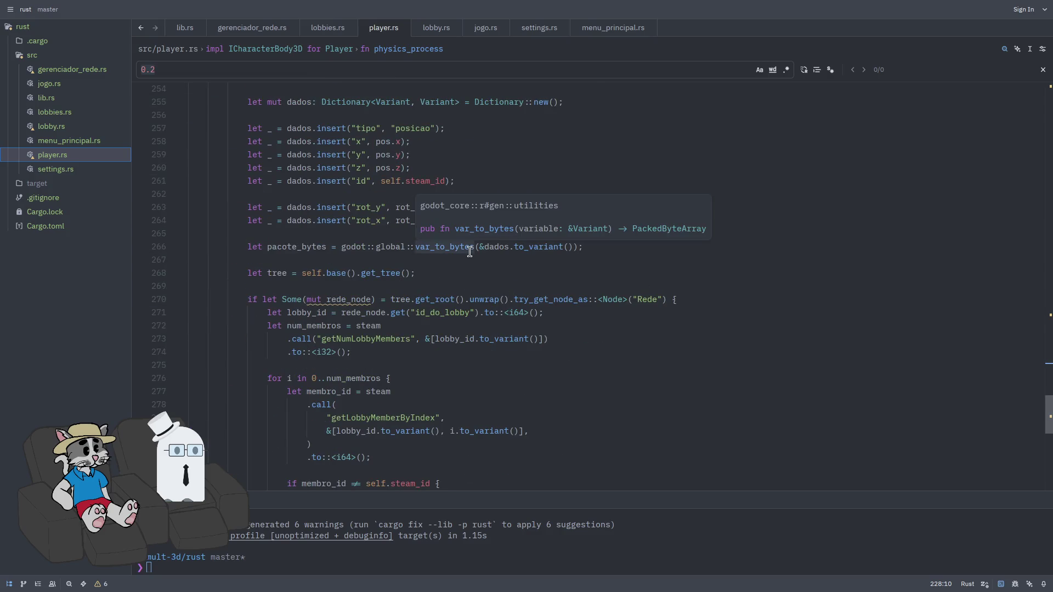
scroll(486, 198, "up", 1)
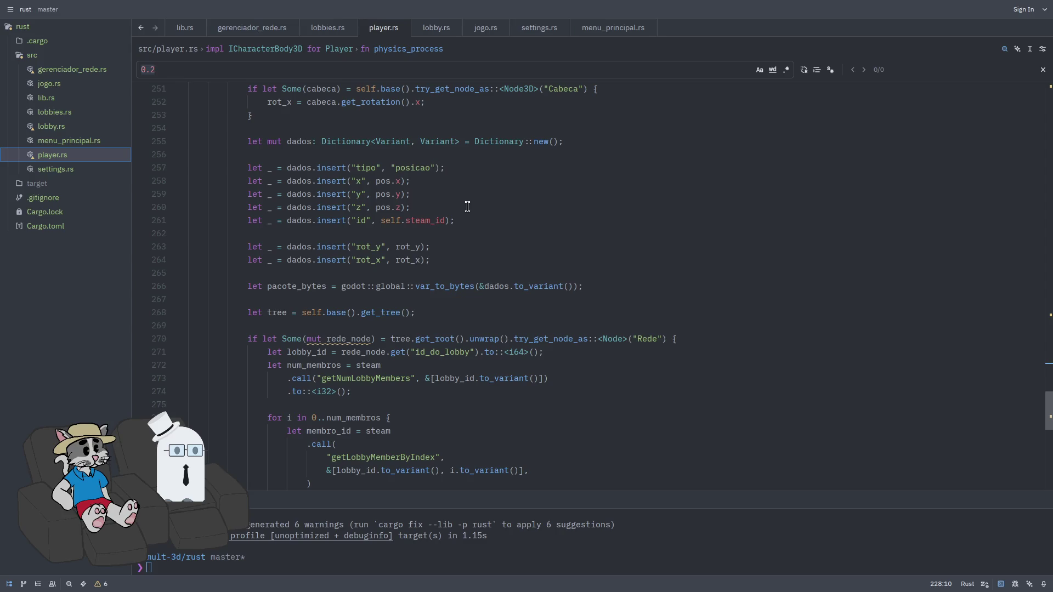
left_click(446, 247)
scroll(445, 236, "down", 3)
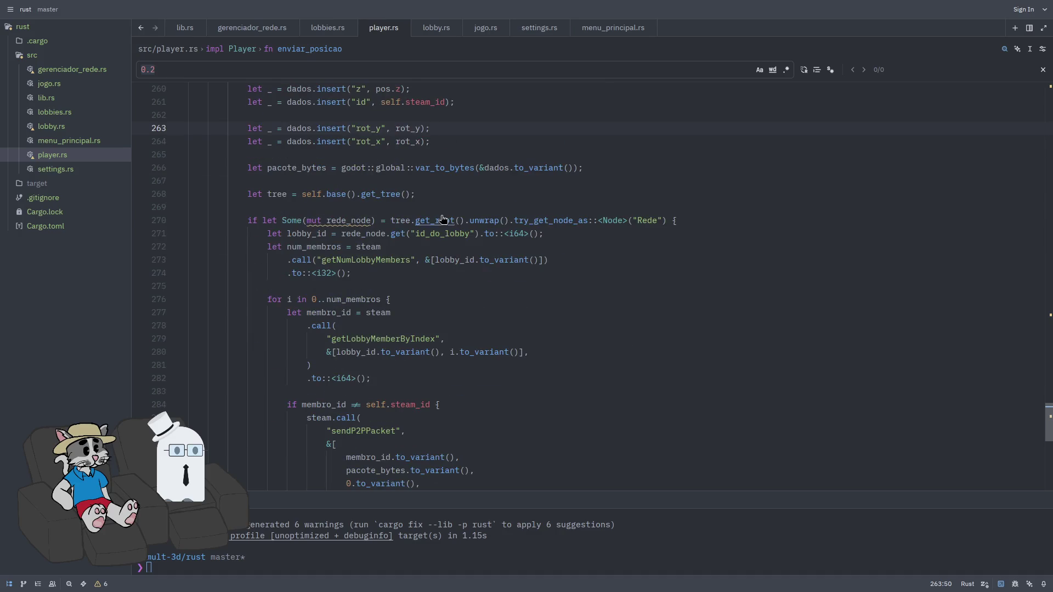
left_click(439, 194)
scroll(377, 258, "down", 1)
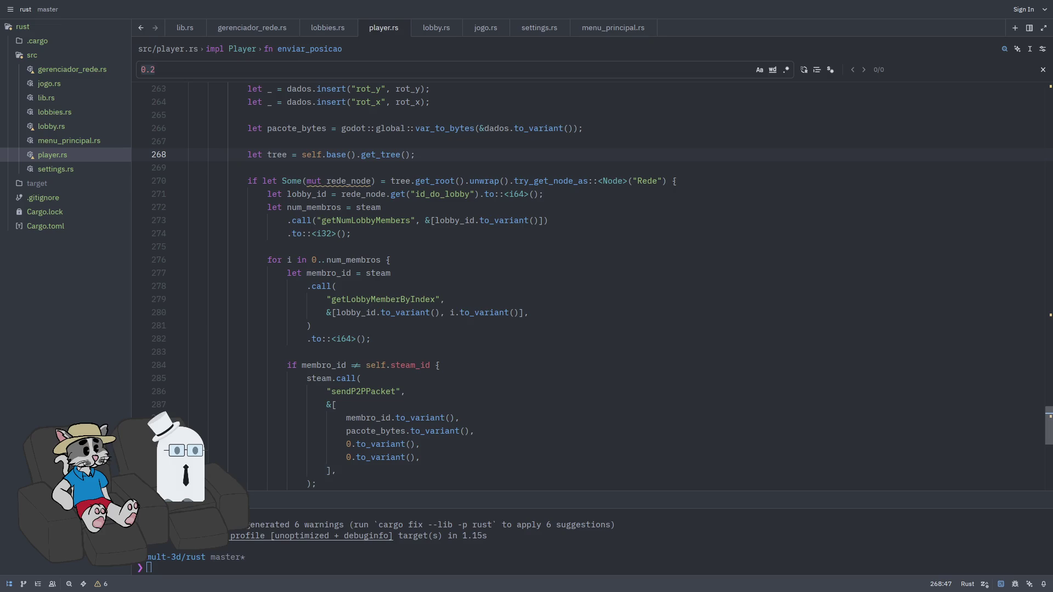
Go back to gerenciador_rede.rs and scroll through atualizar_cliente's posicao packet handler
left_click(72, 77)
scroll(543, 330, "down", 2)
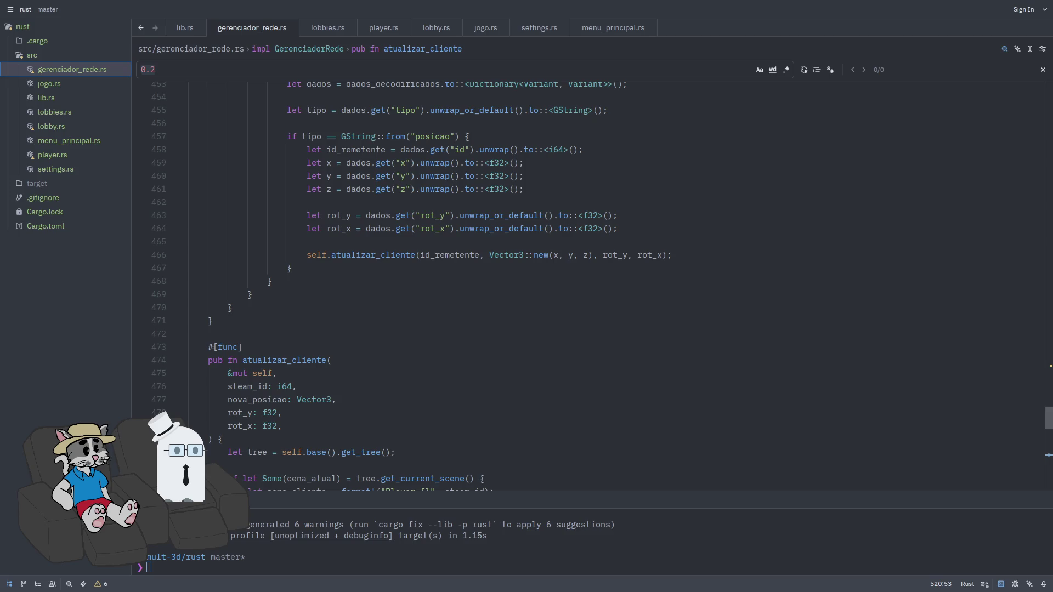
scroll(593, 322, "down", 1)
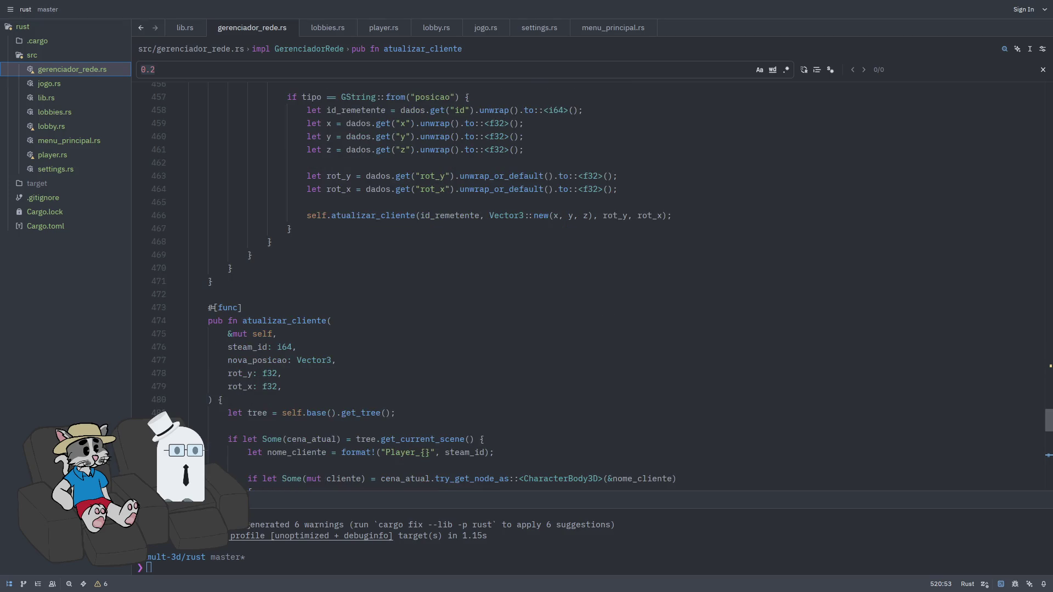
scroll(597, 348, "down", 1)
scroll(526, 333, "up", 2)
scroll(510, 332, "down", 20)
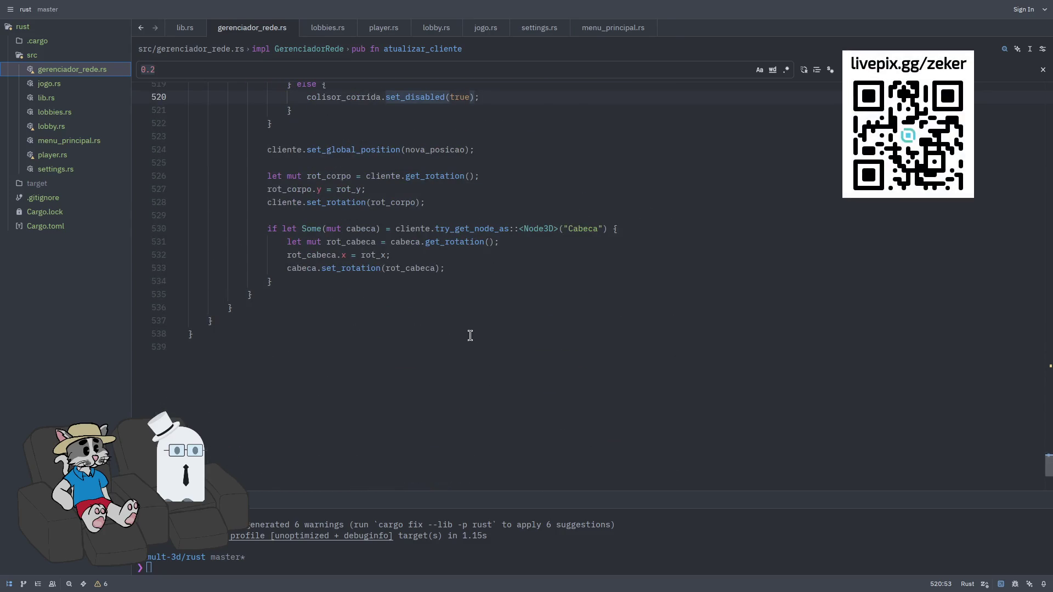
scroll(470, 336, "up", 20)
left_click(538, 277)
Search the file for 'move_and', close the find bar, and return to player.rs
key("ctrl+f")
type("move_and")
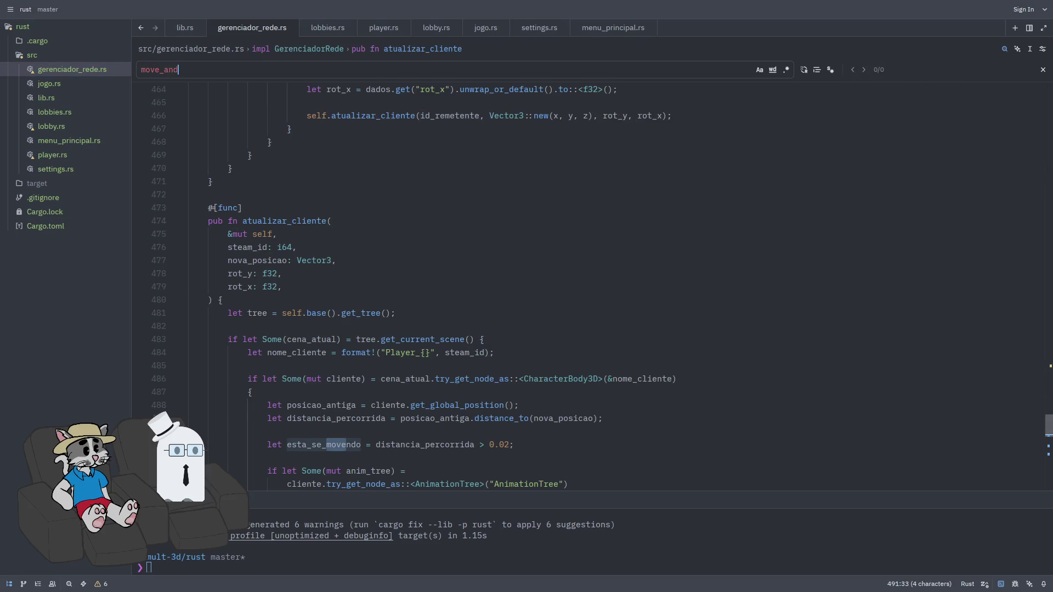
left_click(1043, 69)
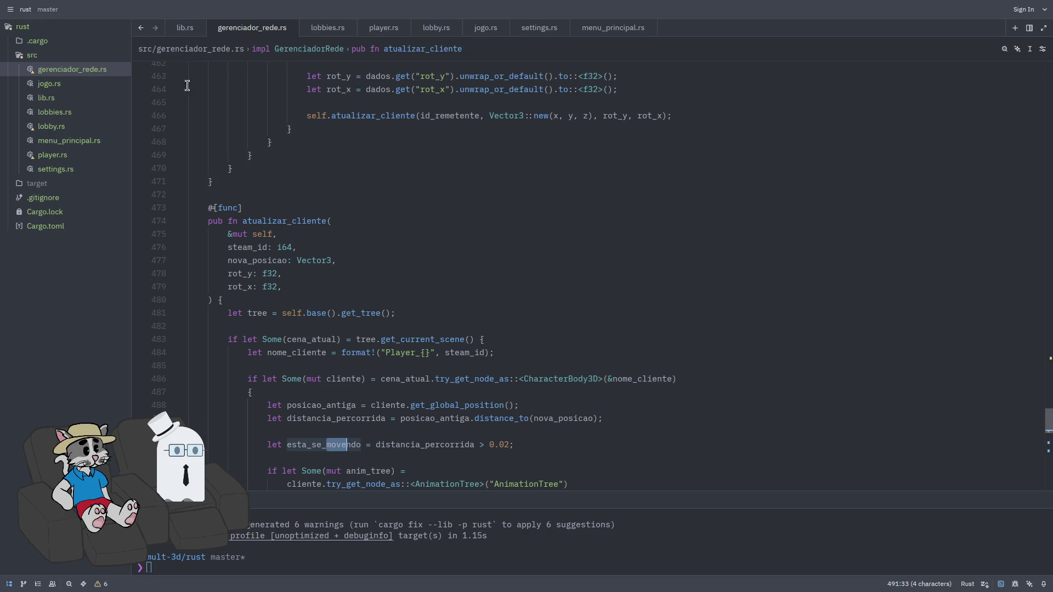
left_click(70, 157)
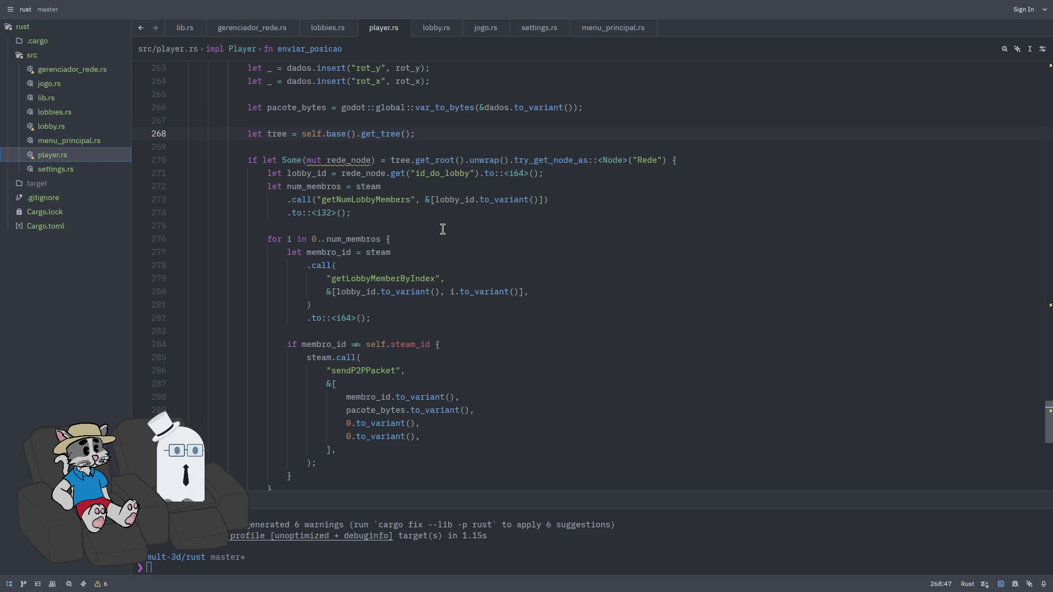
scroll(455, 242, "down", 3)
Bring up the end of physics_process in player.rs, placing the caret on the ta_na_corrida line
scroll(461, 263, "up", 20)
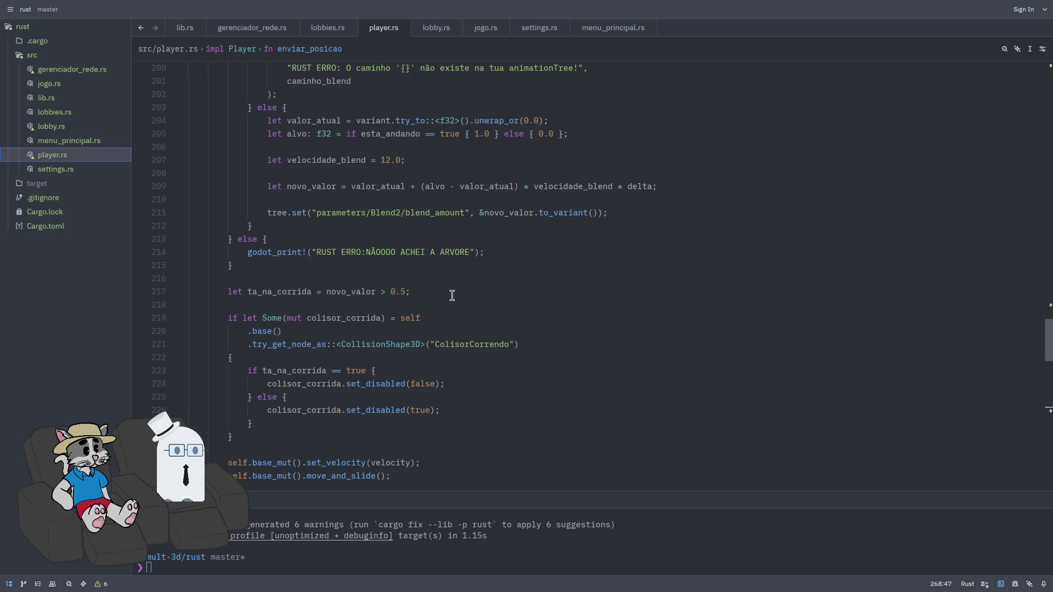
scroll(452, 296, "down", 2)
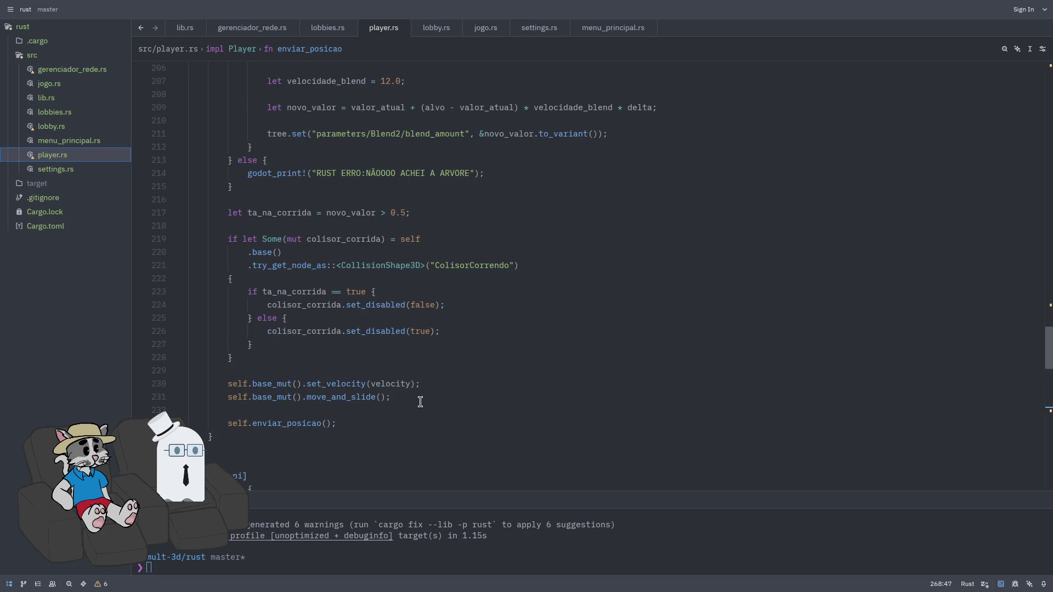
scroll(420, 401, "up", 1)
mouse_move(403, 417)
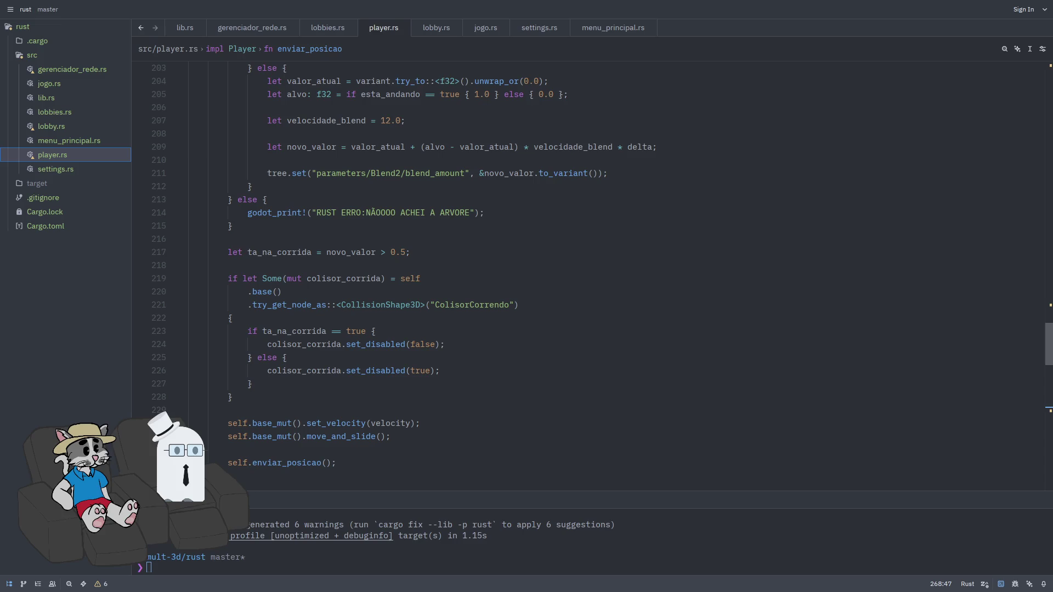
left_click(478, 248)
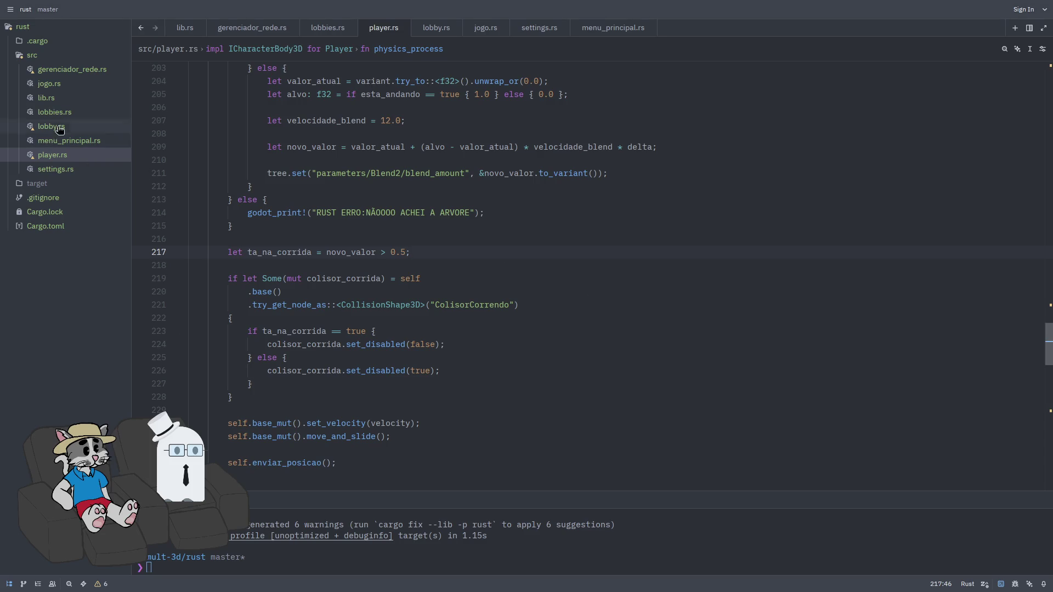
Switch back to gerenciador_rede.rs at the end of atualizar_cliente
left_click(73, 70)
key("ctrl+a")
left_click(458, 313)
scroll(459, 325, "down", 10)
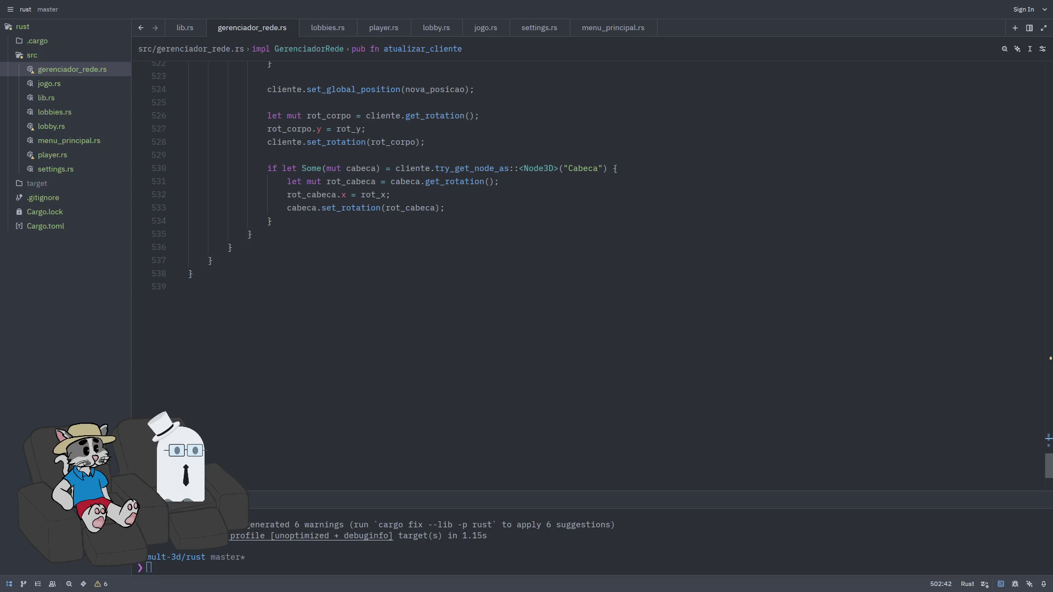
Open player.rs at the top and place the caret after the Player struct's ja_iniciou field
left_click(77, 158)
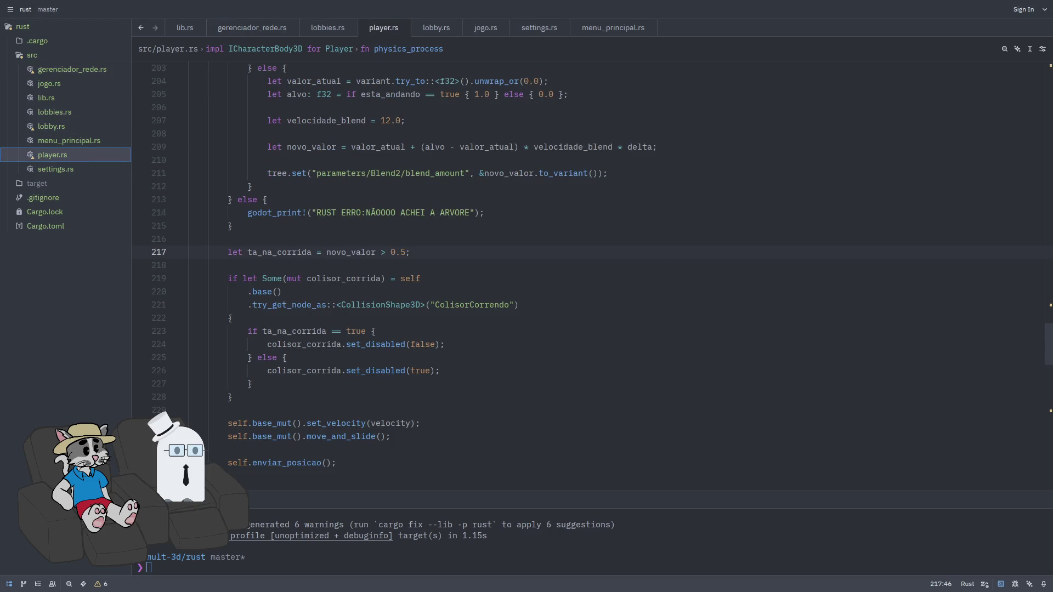
scroll(440, 261, "up", 15)
scroll(440, 261, "up", 18)
scroll(405, 206, "up", 6)
left_click(353, 216)
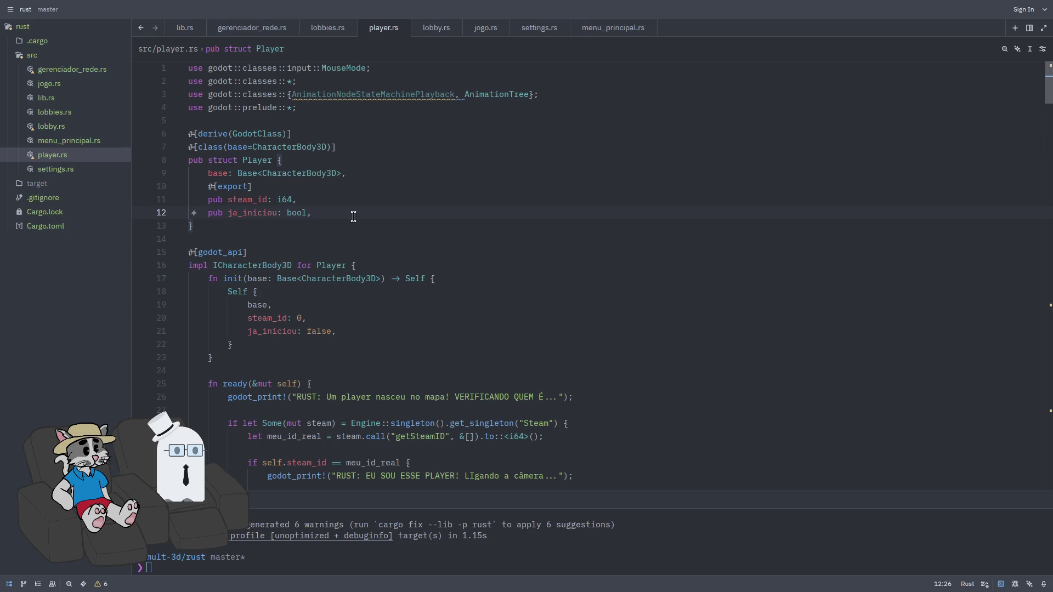
Add a 'pub posicao_alvo: Vector3,' field to the Player struct and save
key("Return")
type("pub ")
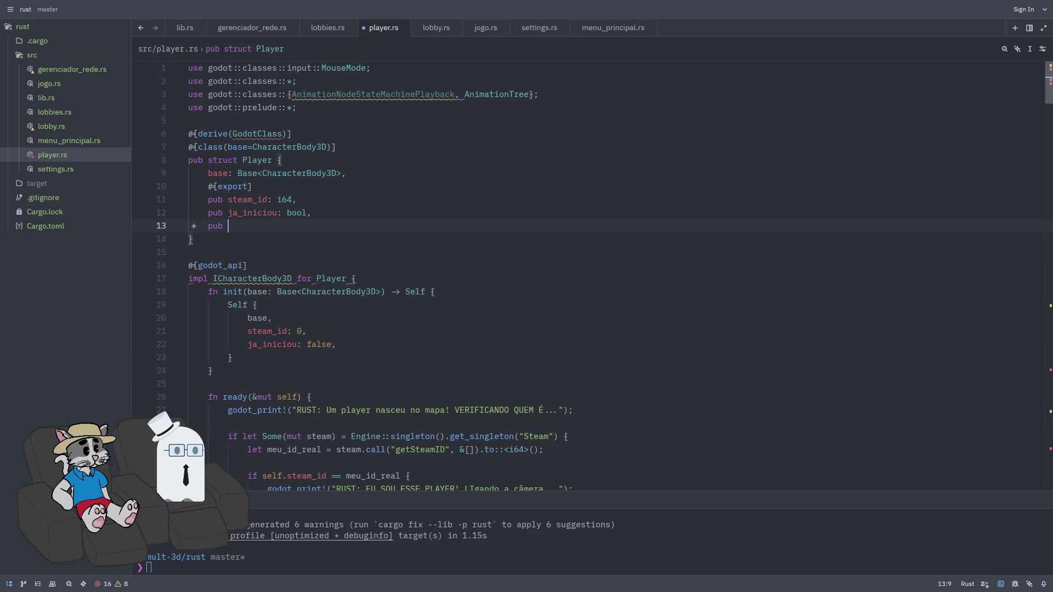
type("posicao_al")
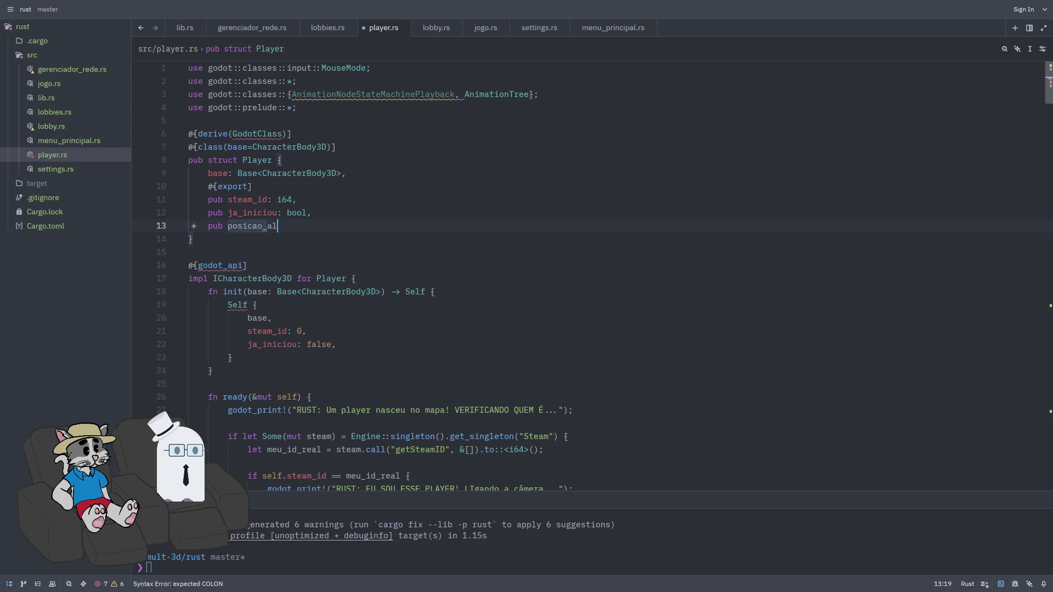
type("vo: Vector3,")
key("ctrl+s")
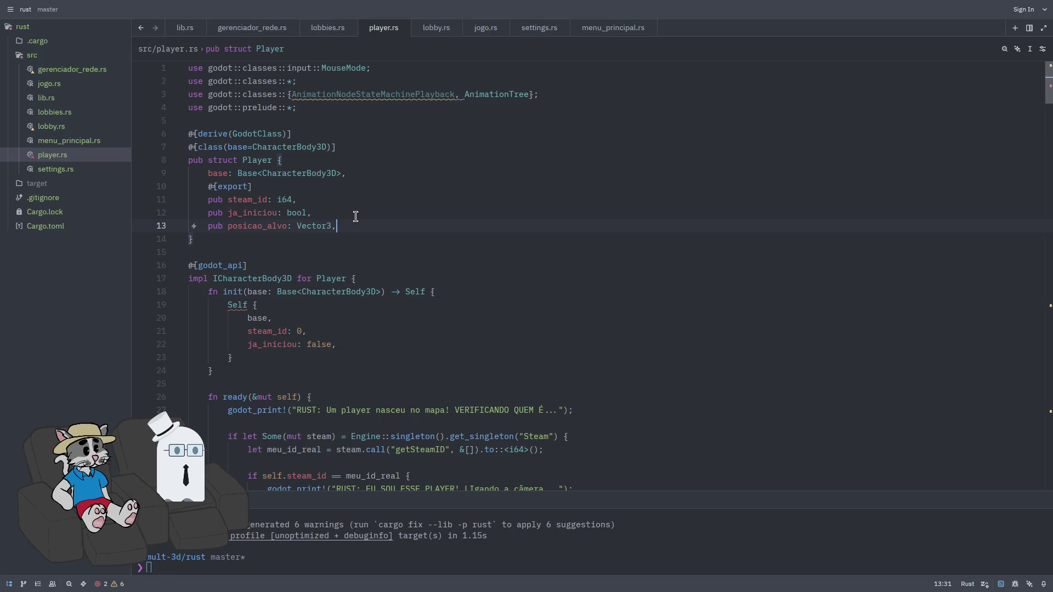
Initialise posicao_alvo to Vector3::ZERO in init's Self literal after ja_iniciou
left_click(367, 344)
key("Return")
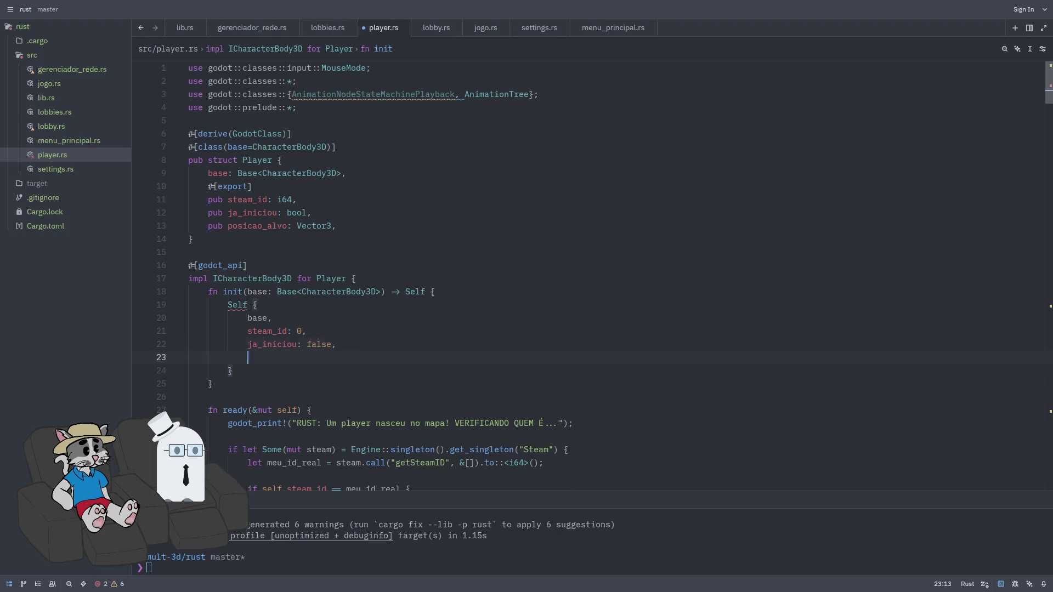
type("posi")
key("Return")
type(":")
type(" Vecto")
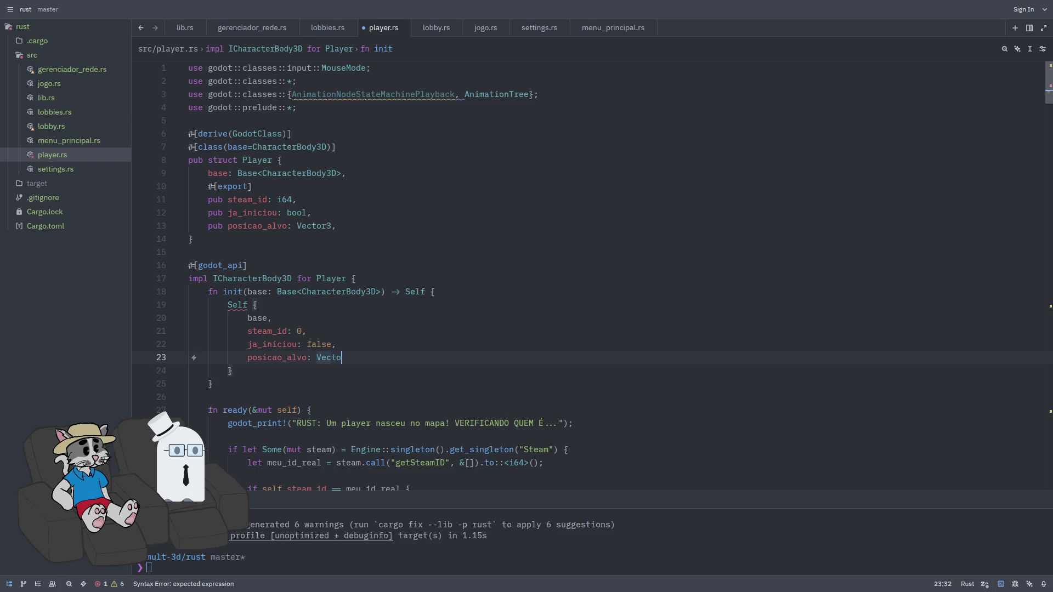
type("r3::Z")
key("Return")
type(",")
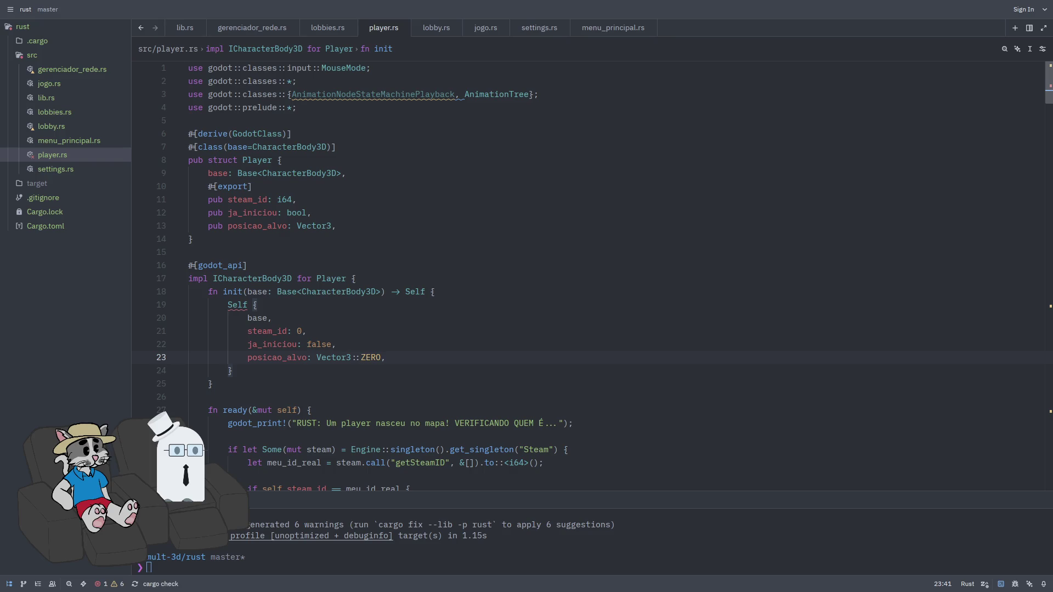
scroll(346, 339, "down", 2)
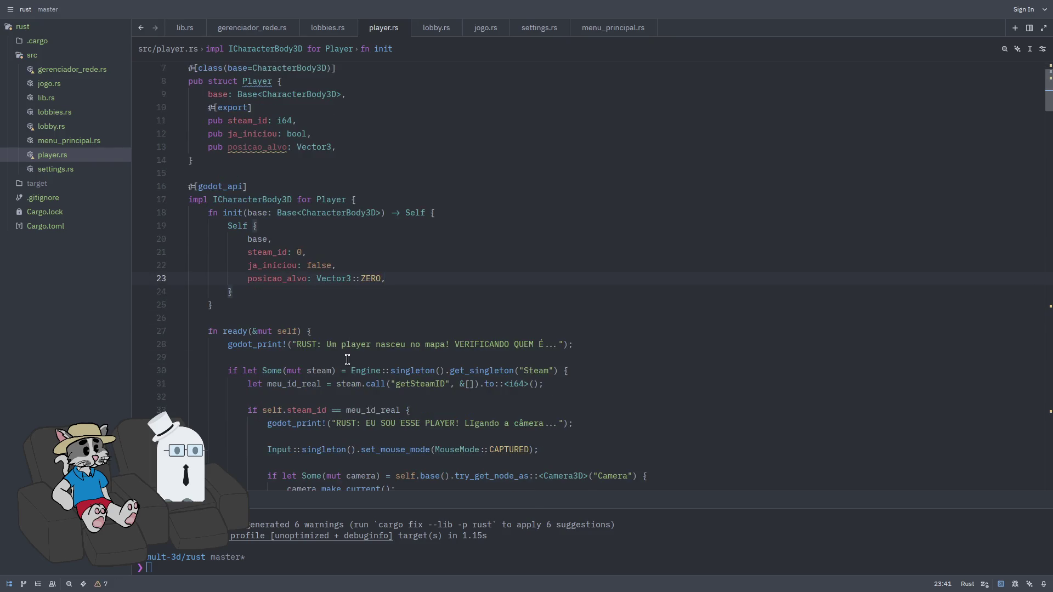
scroll(470, 338, "down", 2)
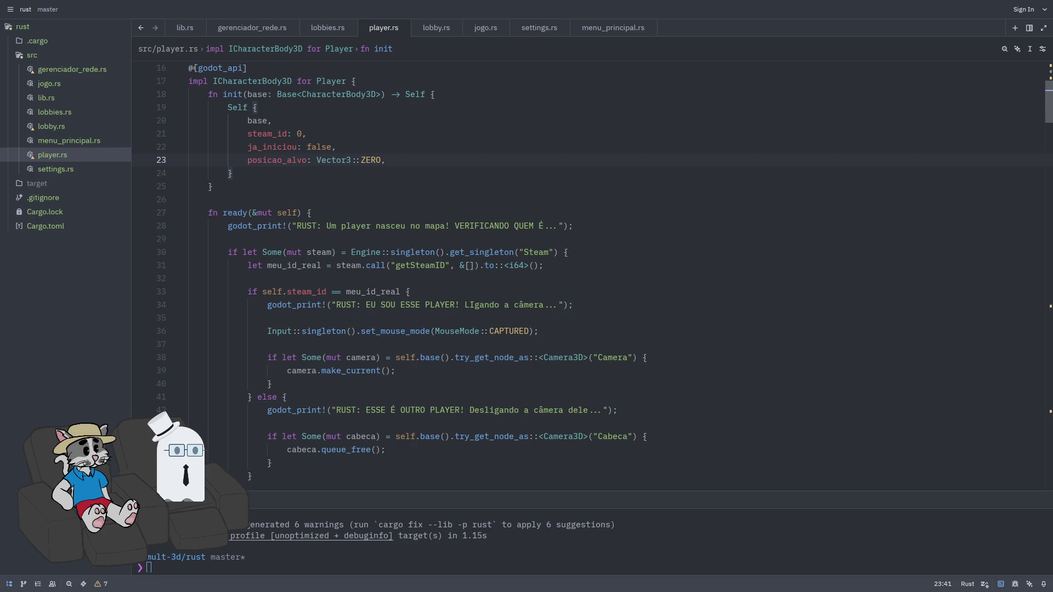
scroll(578, 326, "down", 17)
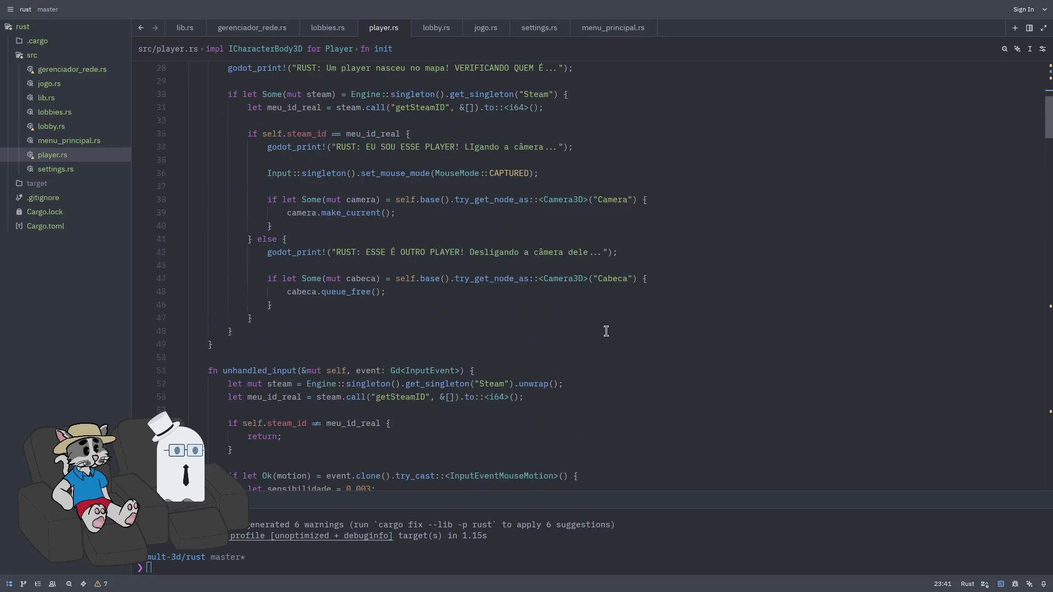
scroll(579, 327, "down", 5)
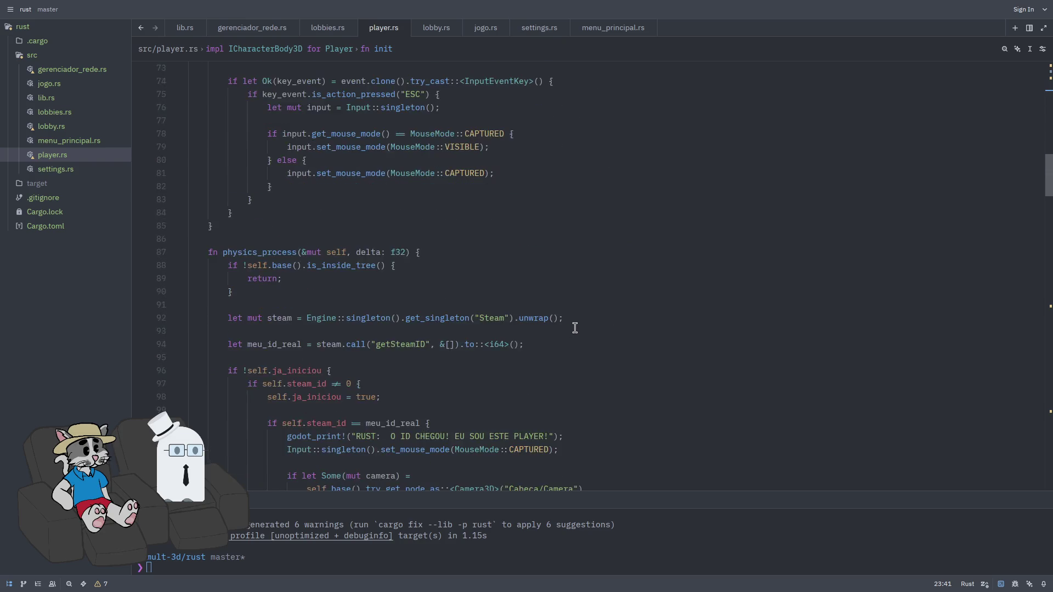
scroll(577, 333, "down", 6)
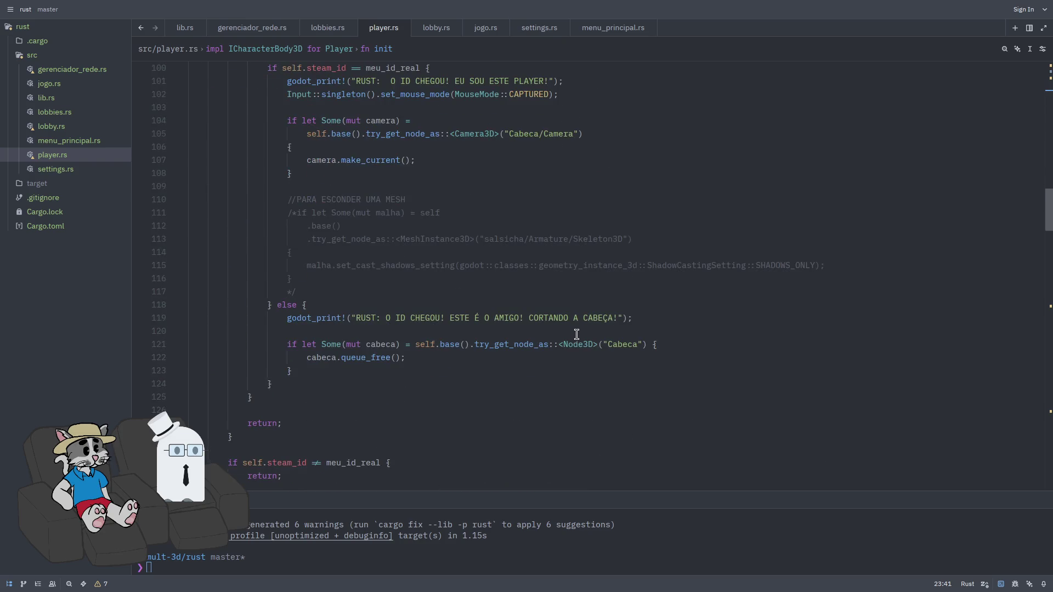
scroll(577, 335, "down", 2)
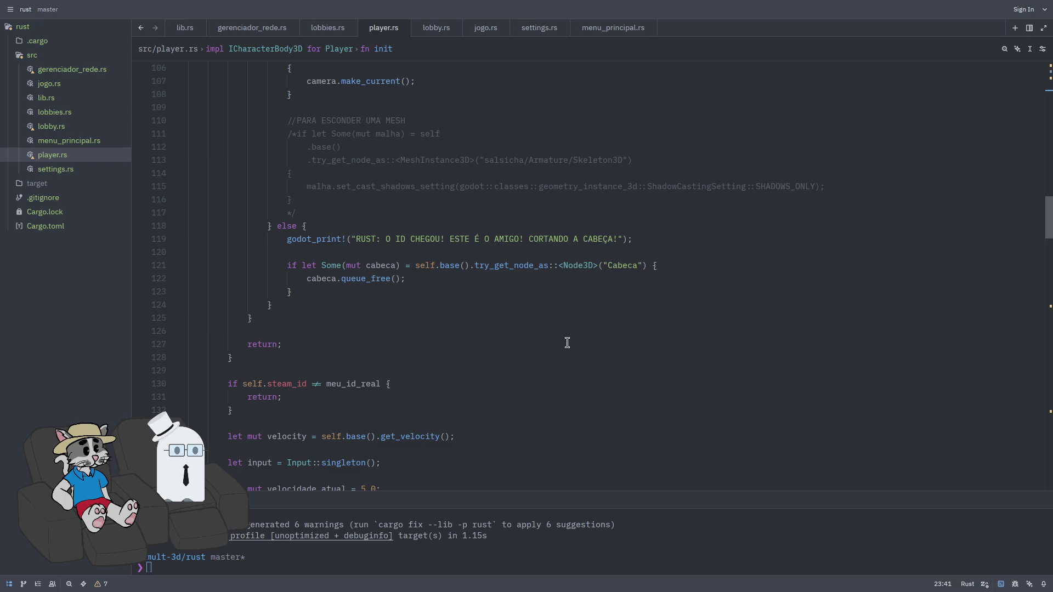
scroll(565, 346, "down", 4)
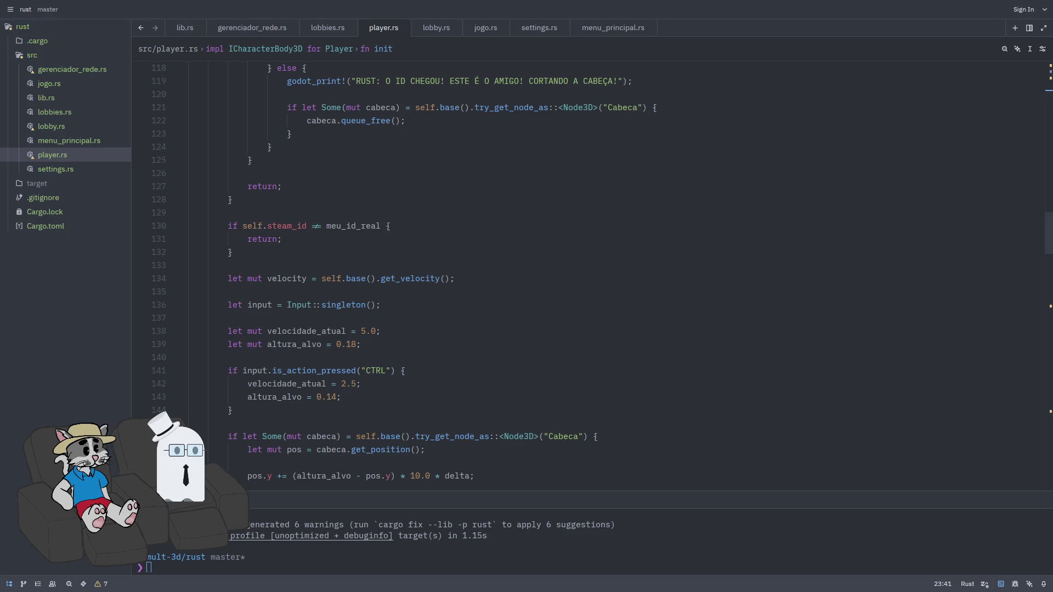
scroll(471, 241, "up", 1)
In the remote-player block, add 'let pos_atual = self.base().get_global_position();' followed by blank lines
left_click(433, 270)
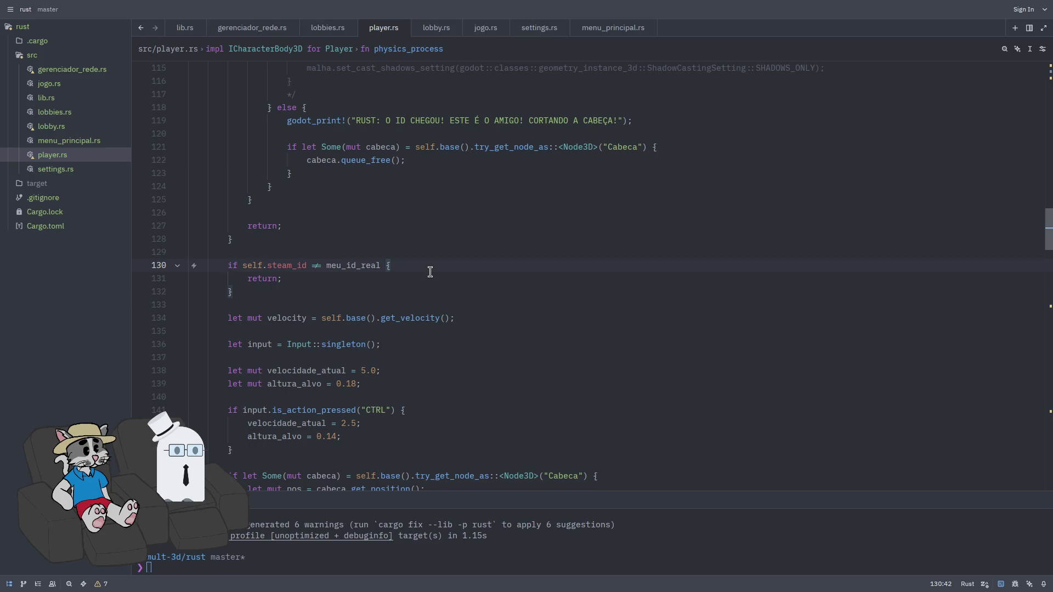
key("Return")
type("let ")
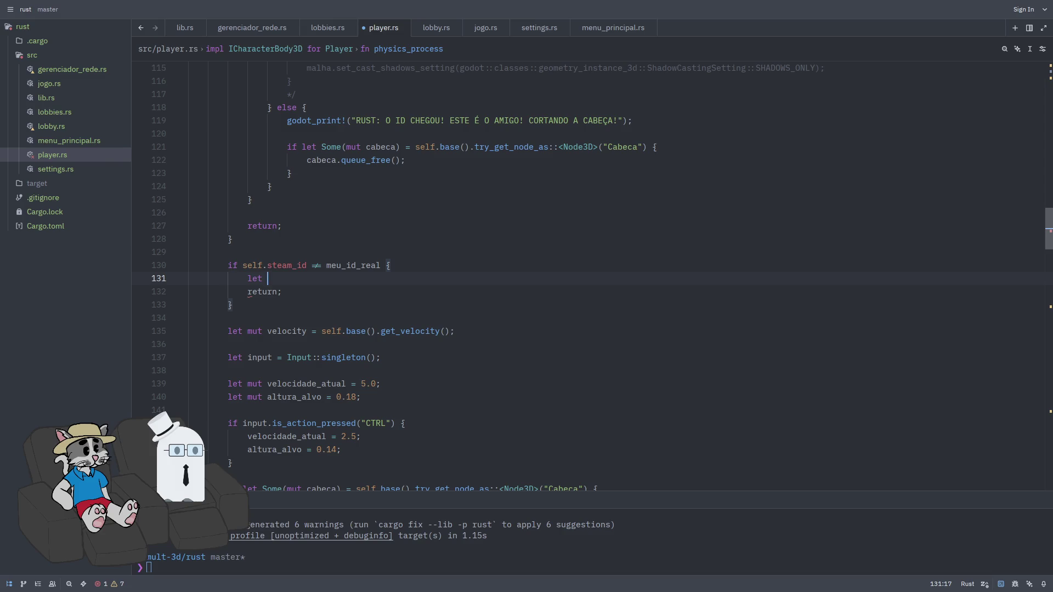
type("pos_at")
type("ual ")
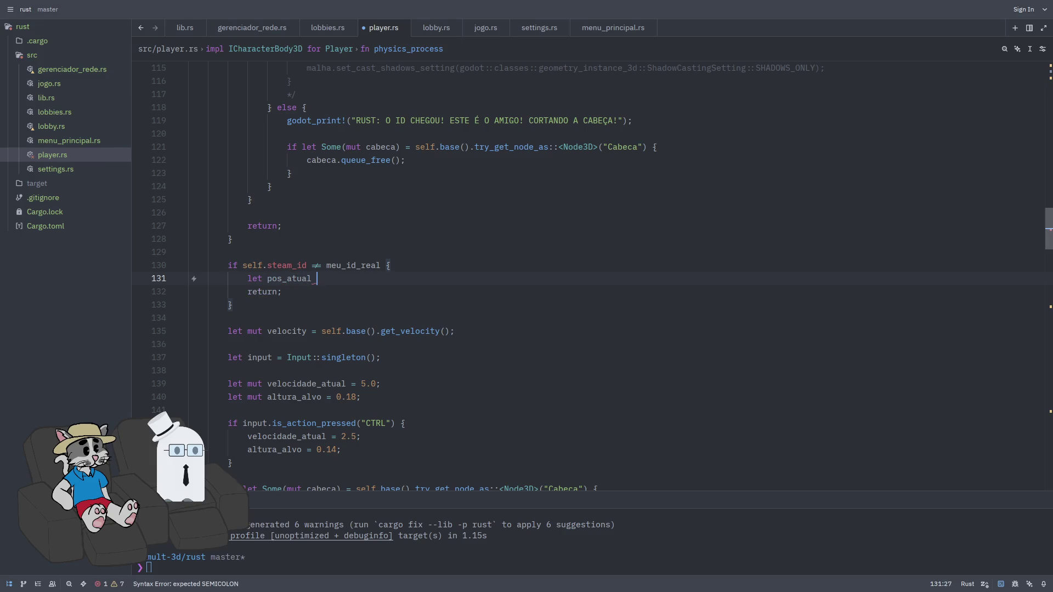
type("= self")
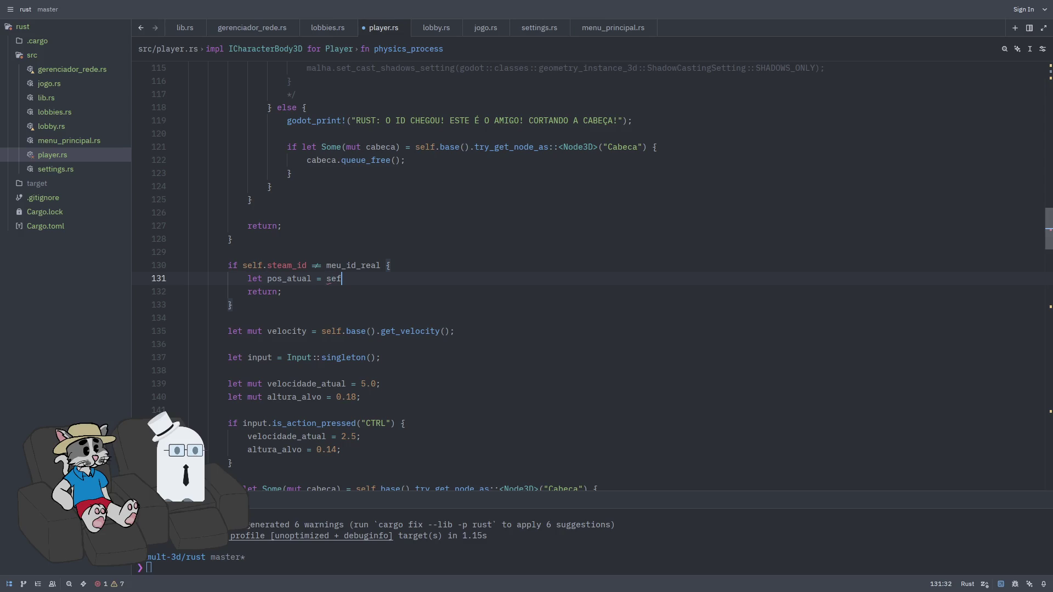
type(".base().get_")
type("global.")
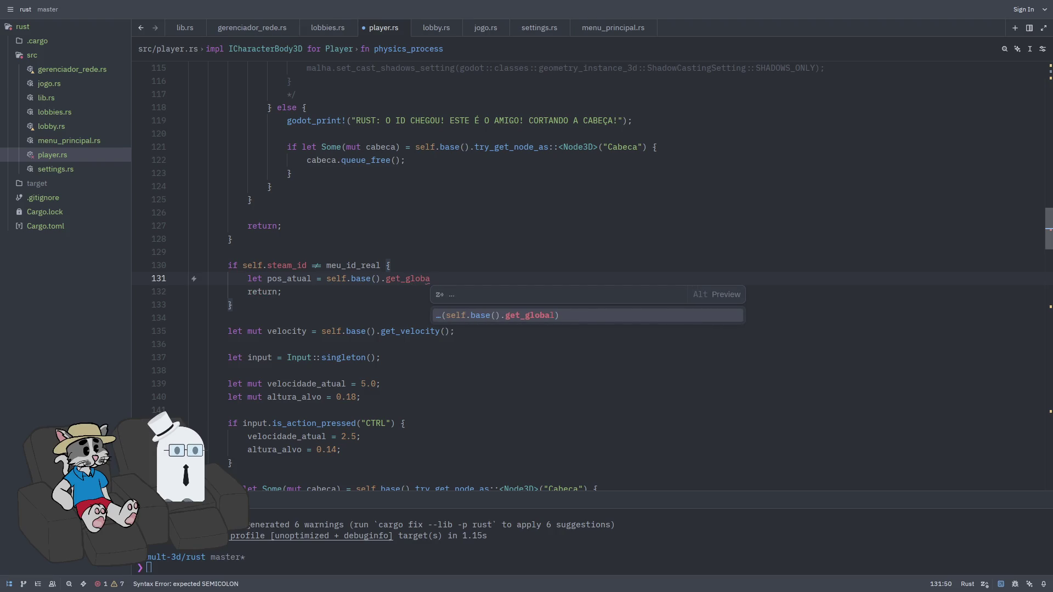
key("BackSpace")
type("_p")
key("Return")
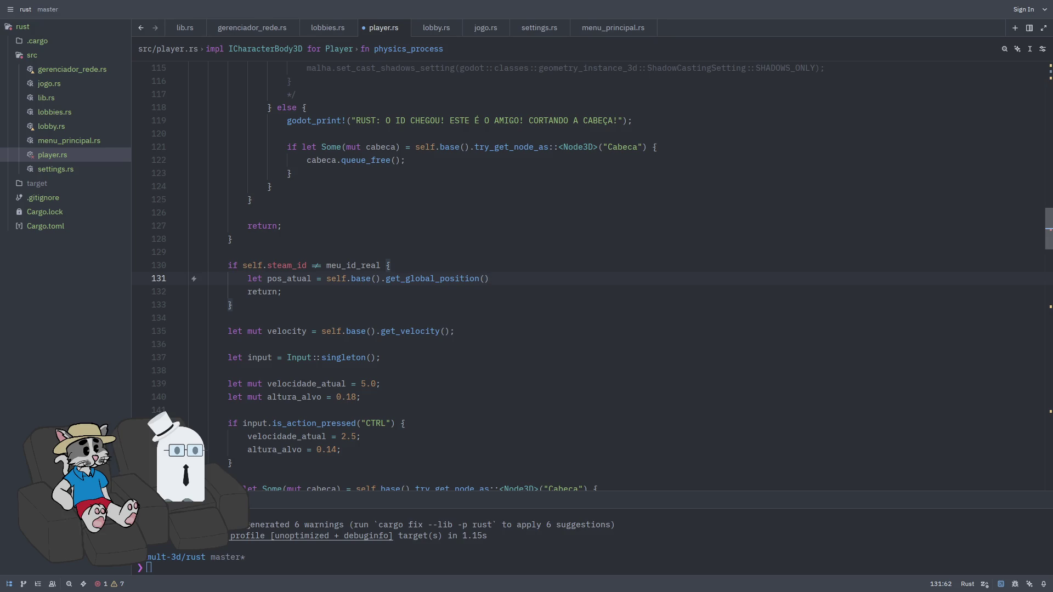
type(";")
key("Return")
key("Return")
Start the check 'if pos_atual.distance_to(self.posicao_alvo) > 2 {' below pos_atual
key("Up")
key("Return")
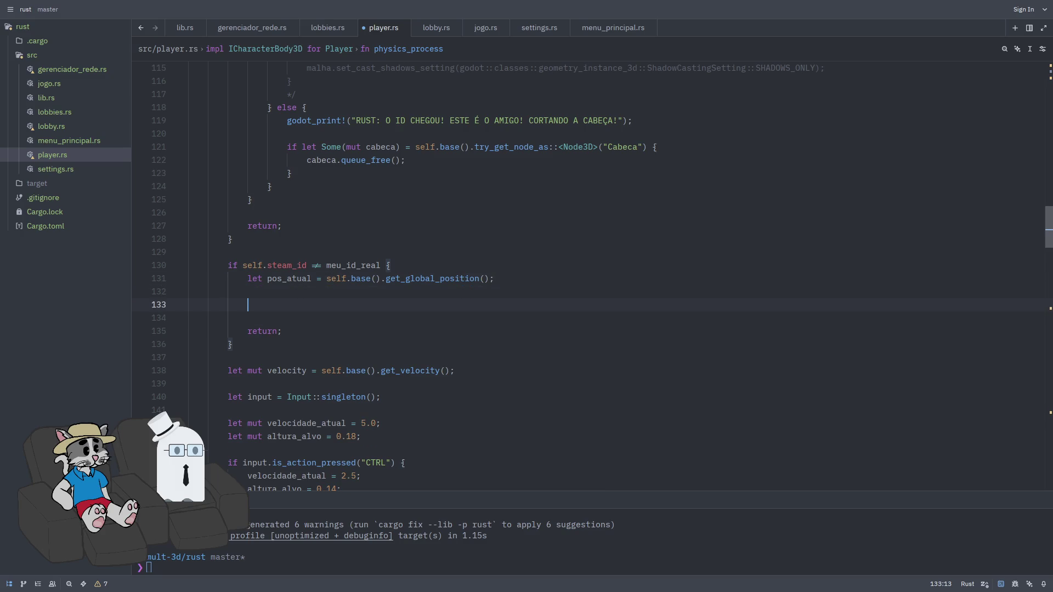
type("if pos")
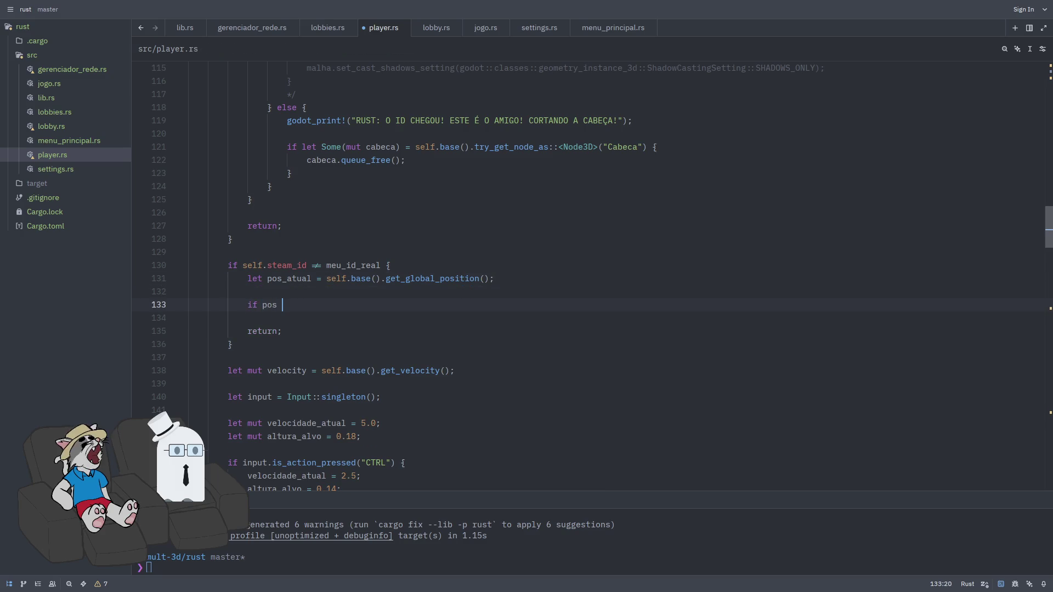
type("_atual.")
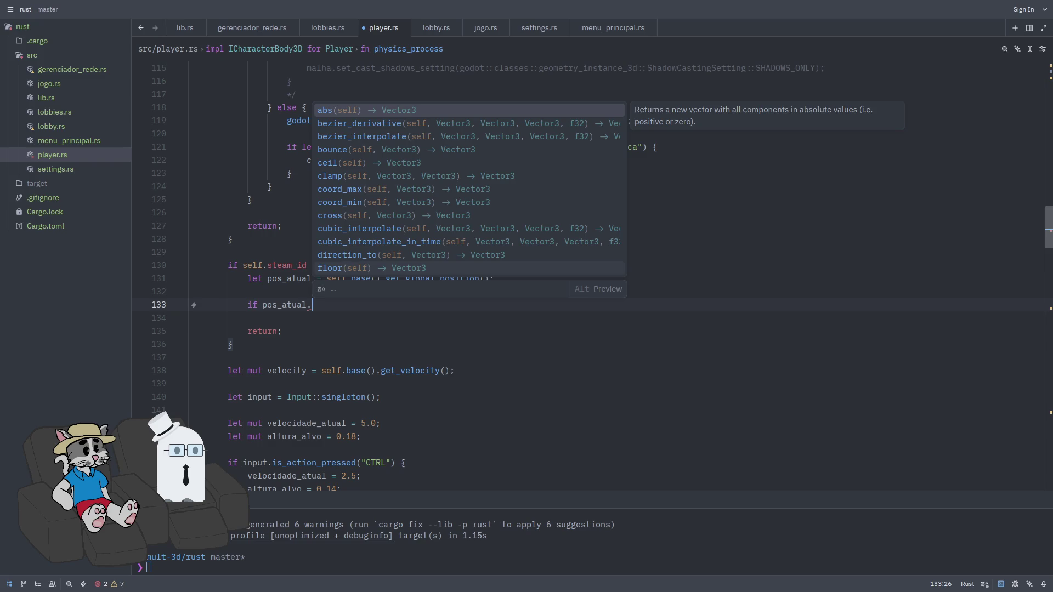
type("dista")
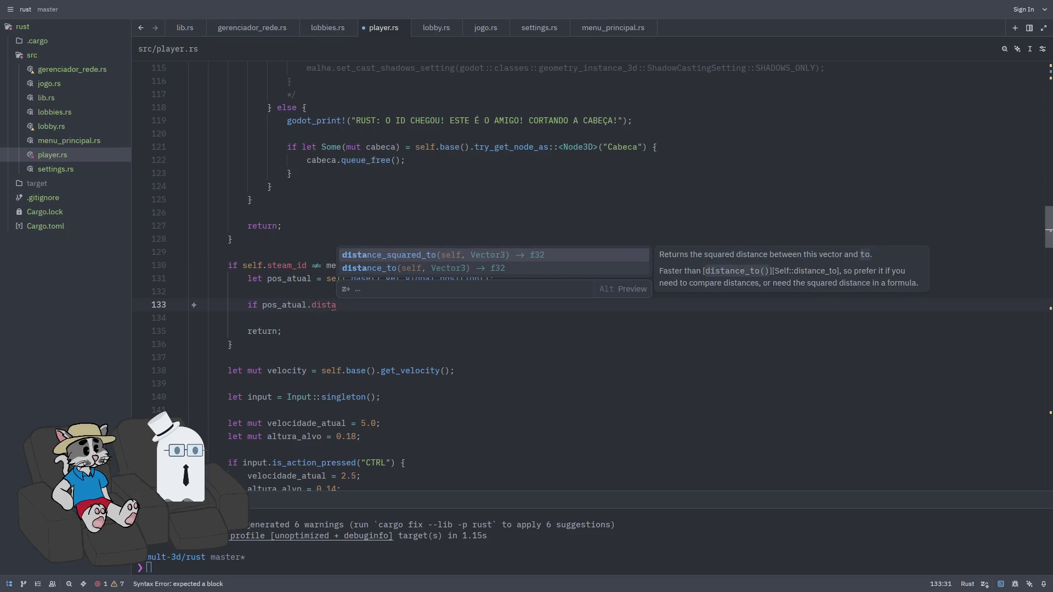
key("Down")
key("Return")
type("self.")
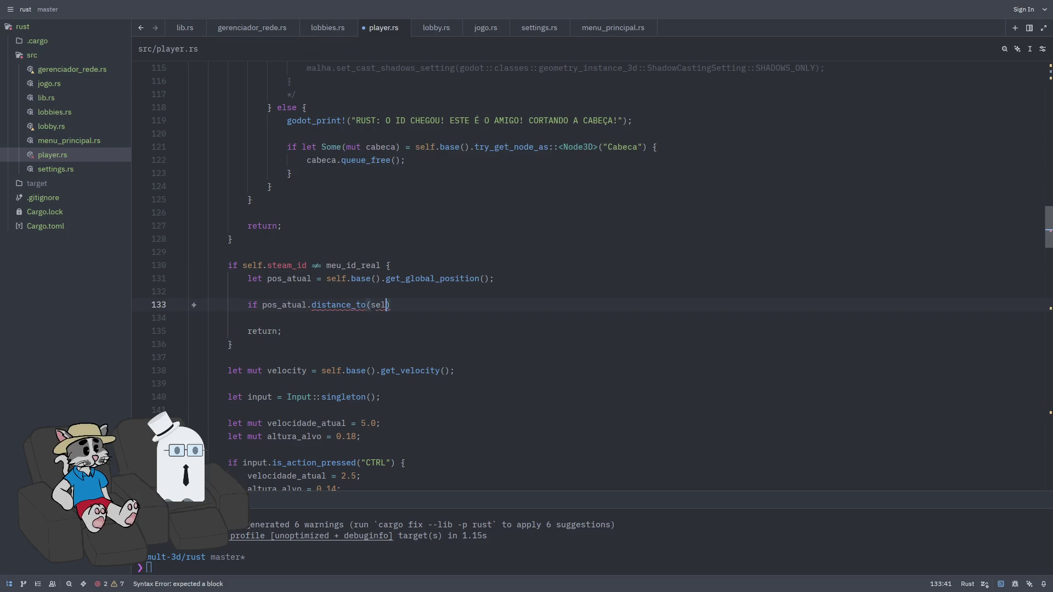
type("posi")
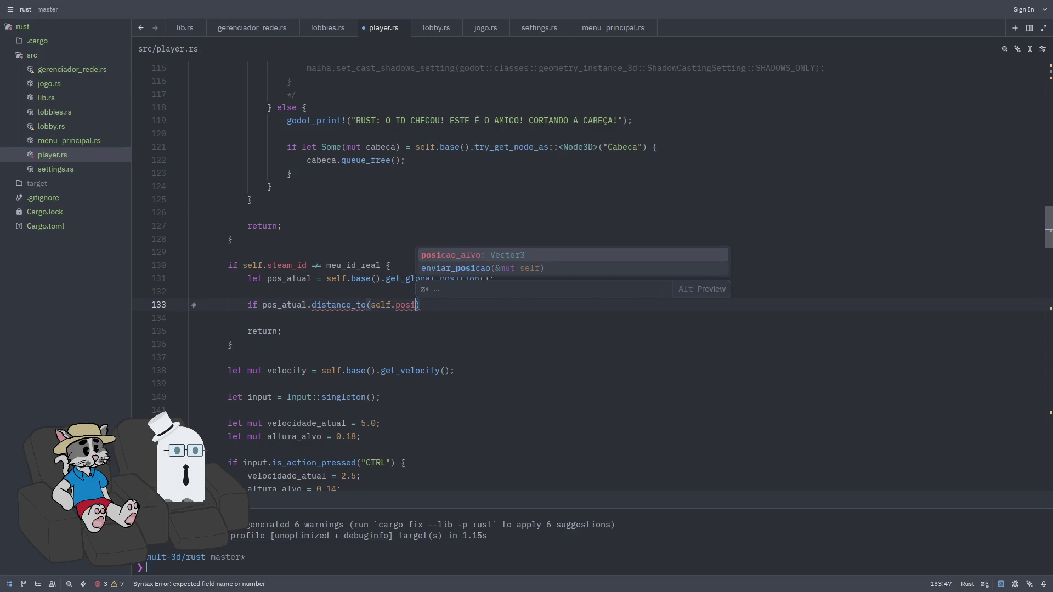
key("Return")
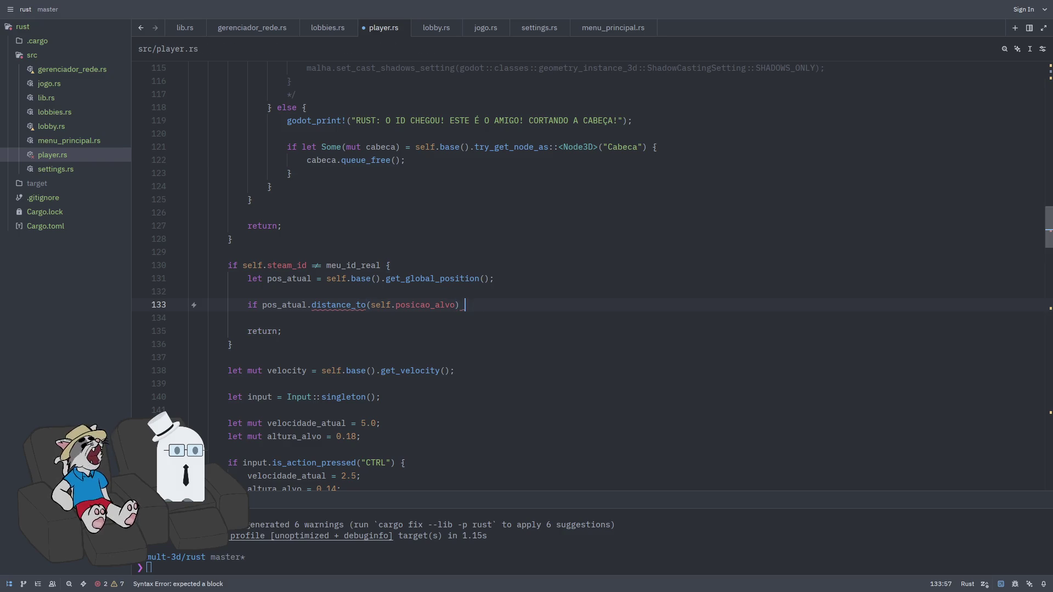
type("> 2{")
key("Return")
Fill the check's body with 'self.base_mut().set_global_position(self.posicao_alvo);'
key("Return")
key("Up")
key("Return")
type("self.base(")
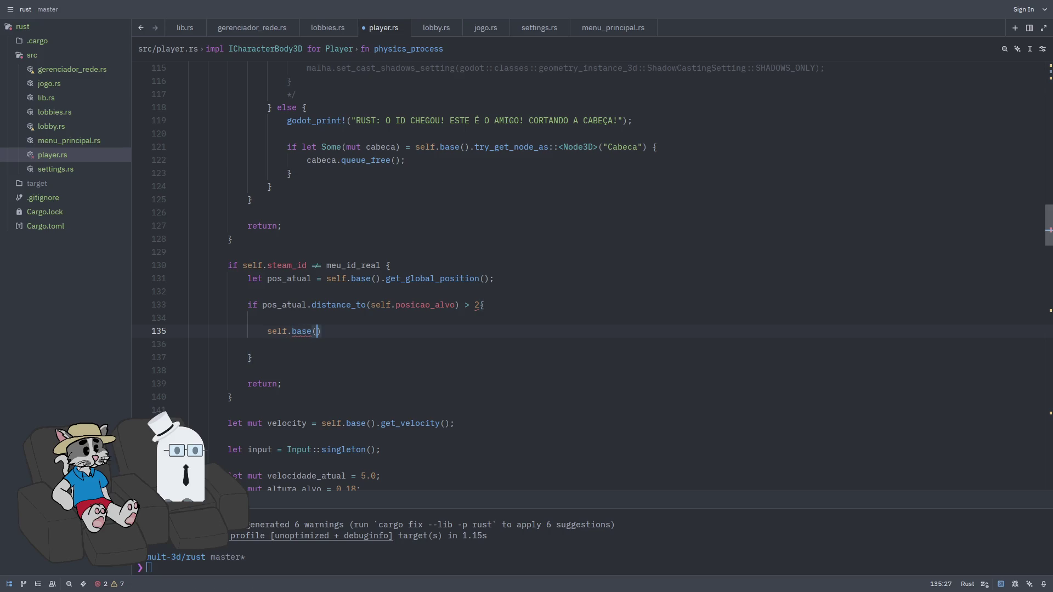
key("BackSpace")
type("_mut()")
type(".set_pos")
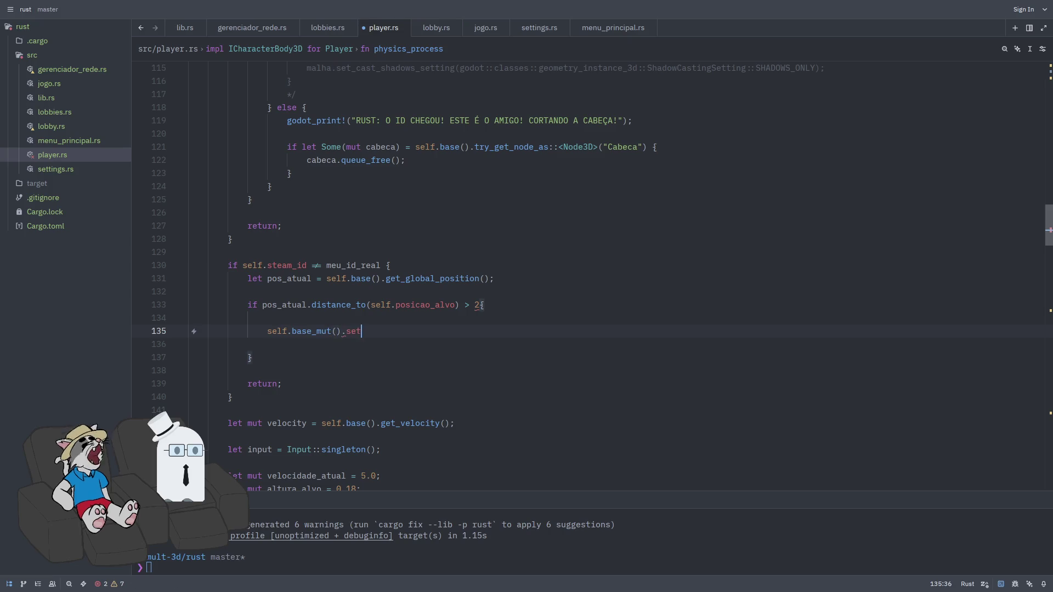
key("BackSpace")
key("BackSpace")
key("BackSpace")
type("global_posi")
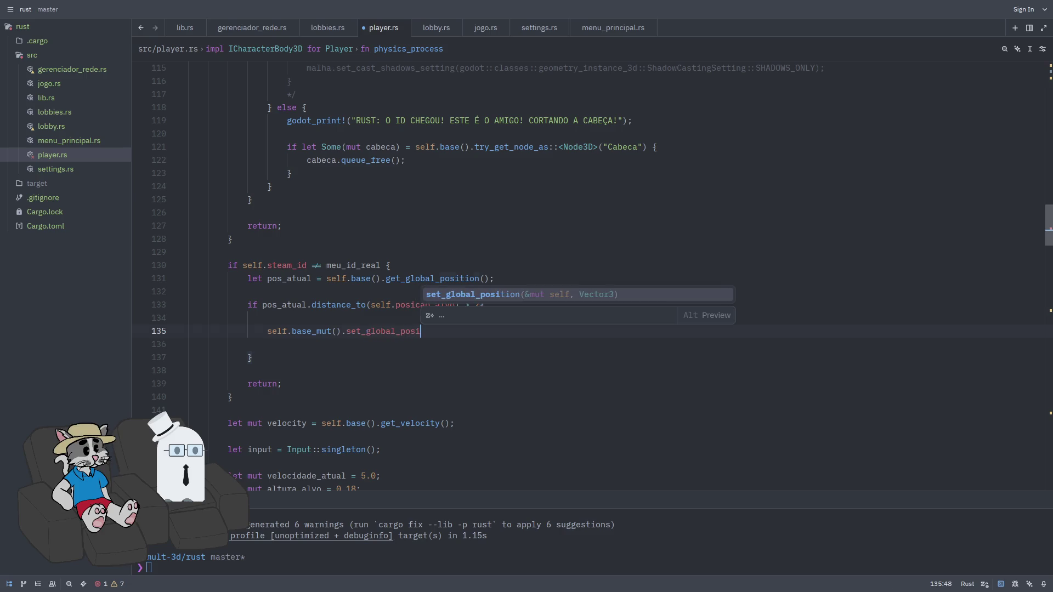
key("Tab")
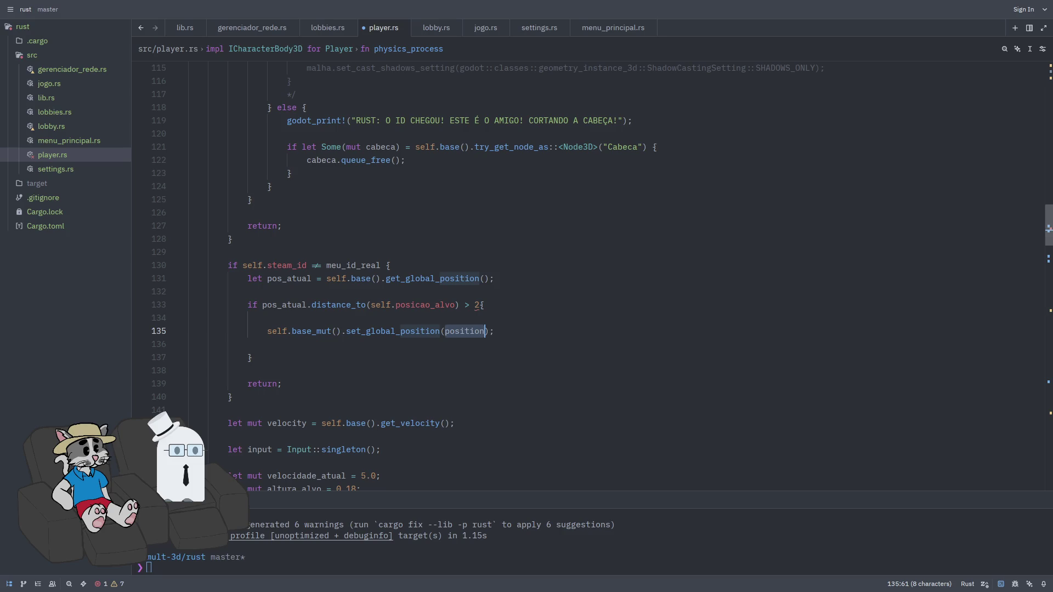
type("self.pos")
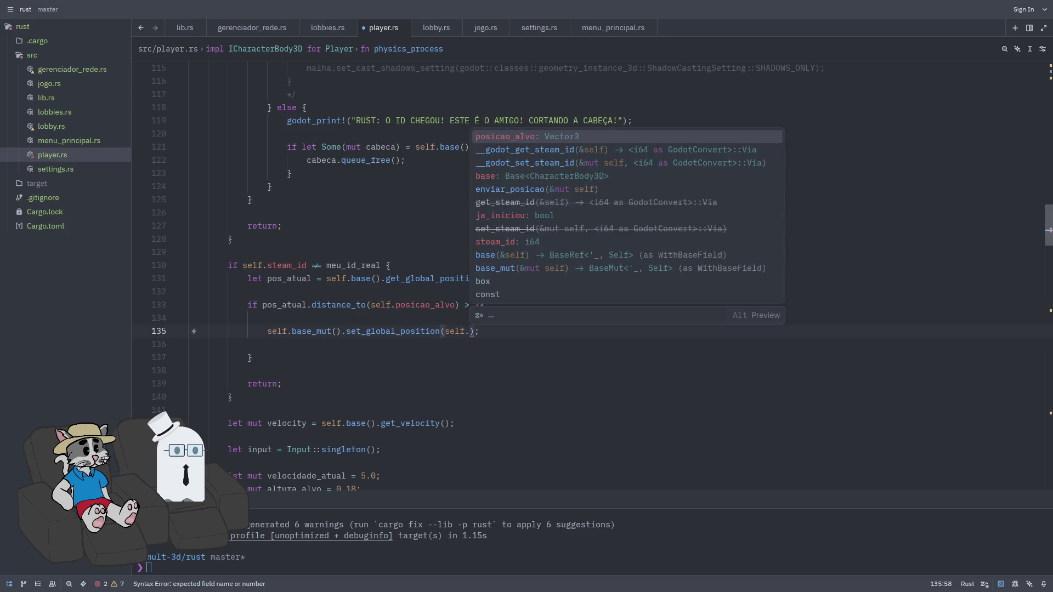
key("Tab")
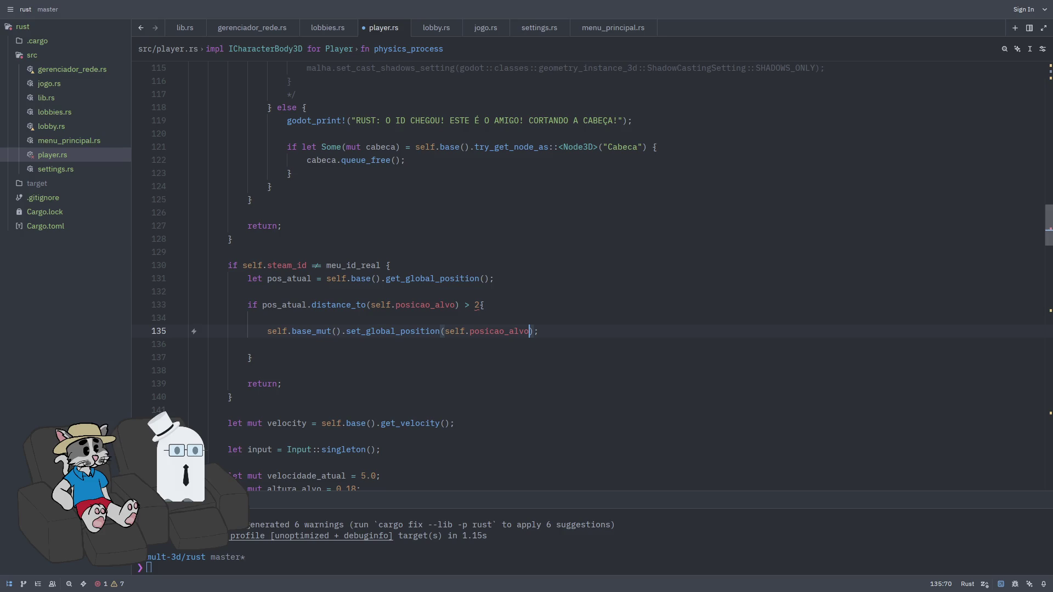
key("End")
left_click(188, 344)
left_click(257, 357)
Add an else block with 'let pos_suave = pos_atual.lerp(self.posicao_alvo, 10 * delta);'
type("else{")
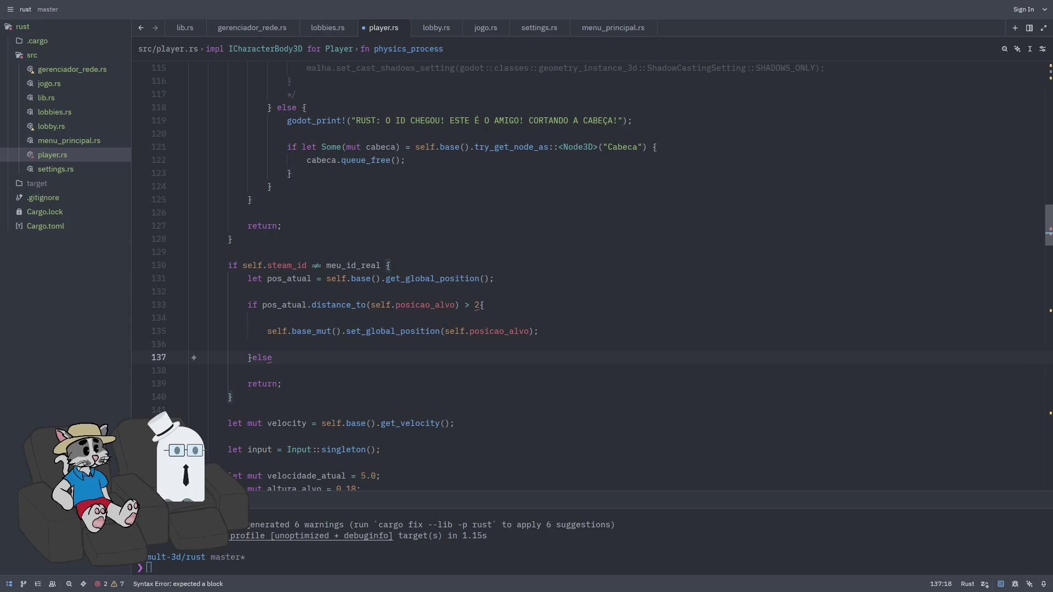
key("Return")
key("Return")
key("Return")
key("Up")
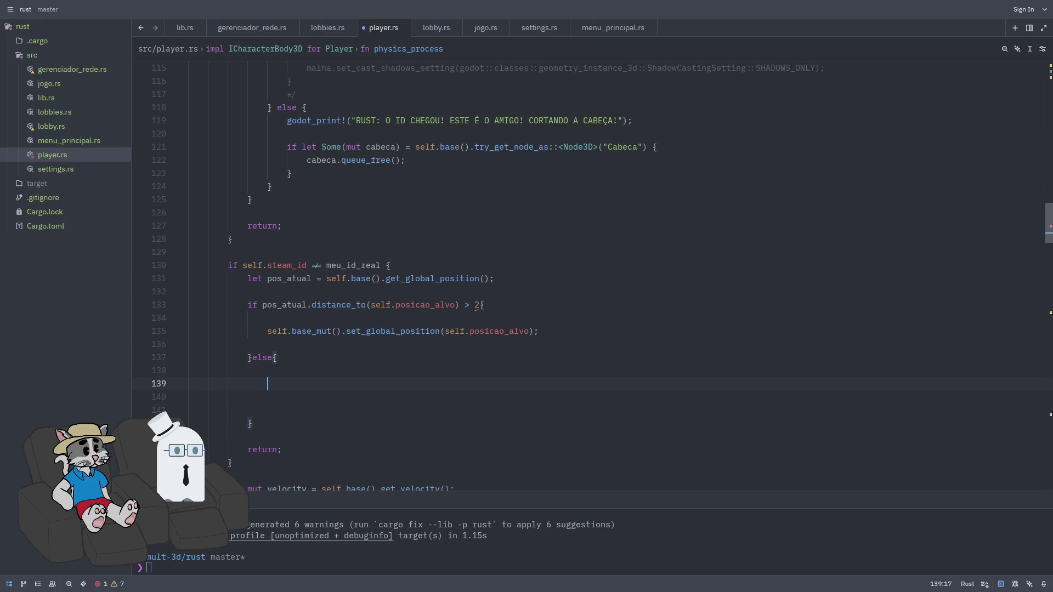
type("let")
key("BackSpace")
key("BackSpace")
key("BackSpace")
type("let pos_suave = pos_atual")
type(".lerp(")
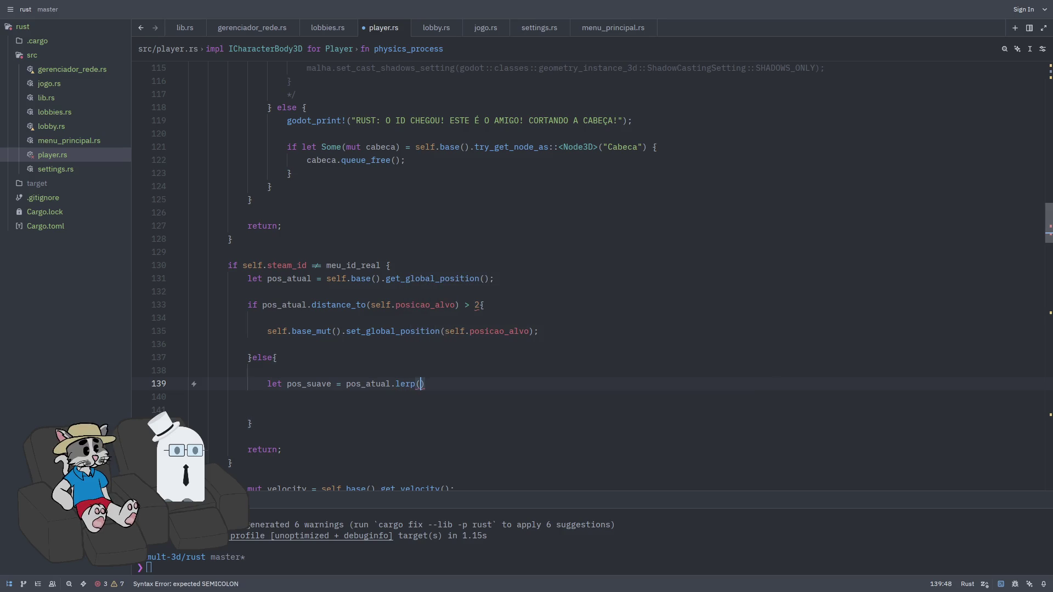
type("self.")
type("posic")
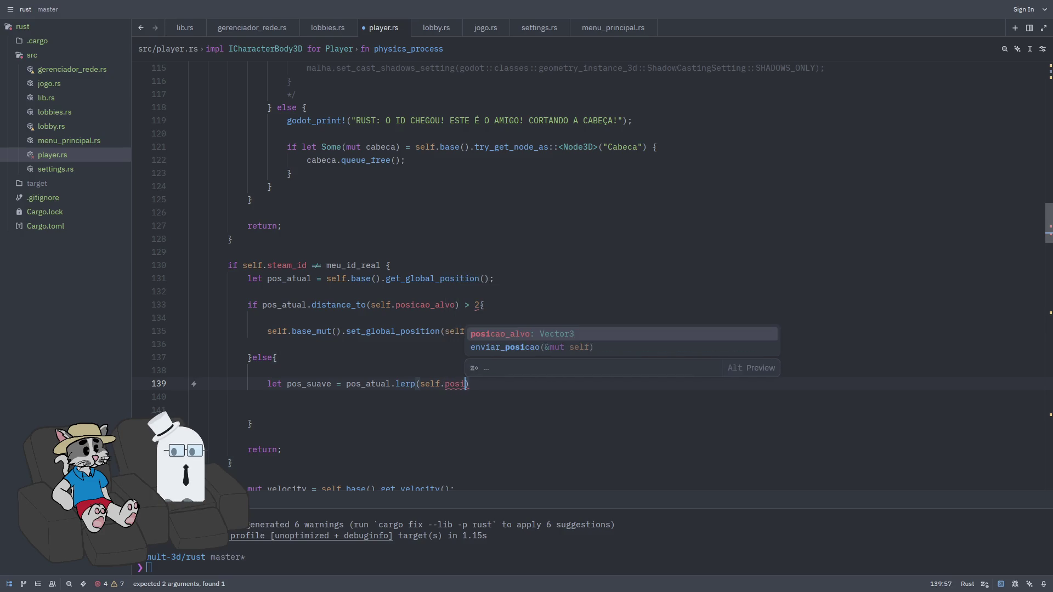
key("Tab")
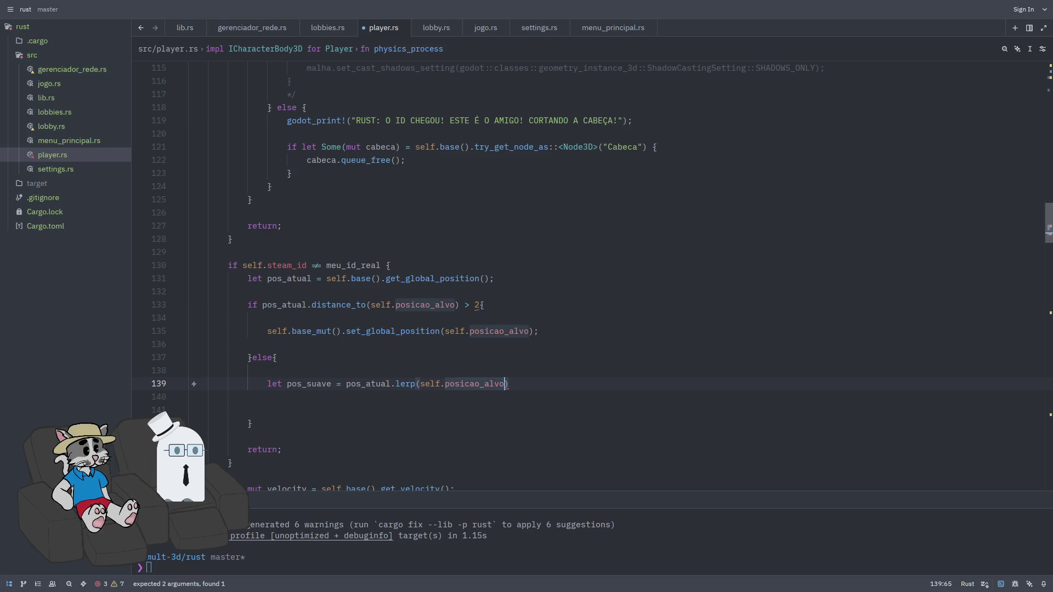
type(",")
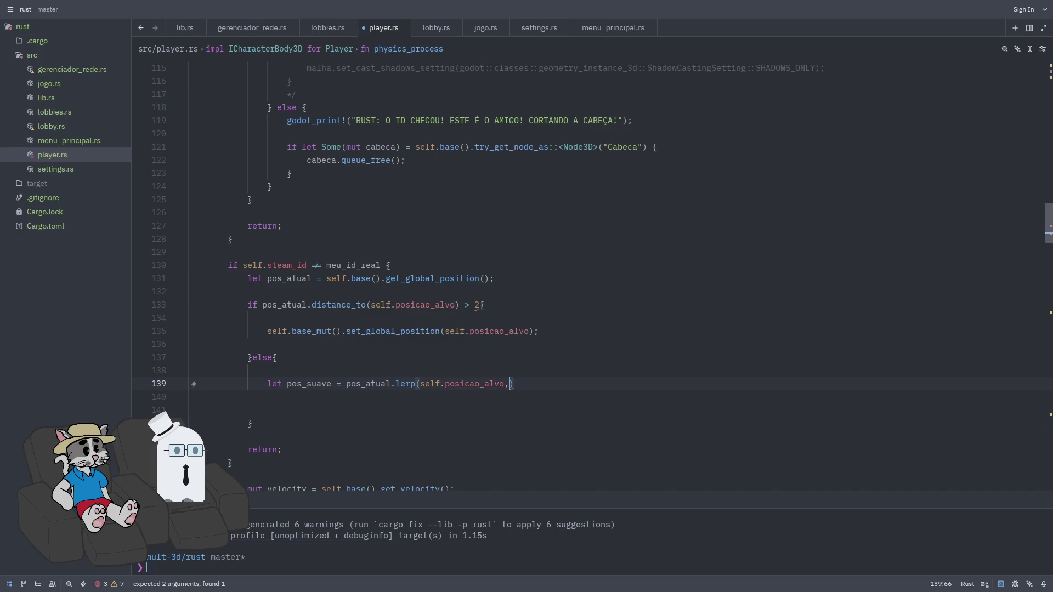
type(" *")
key("BackSpace")
type("10 ")
type("* delta);.")
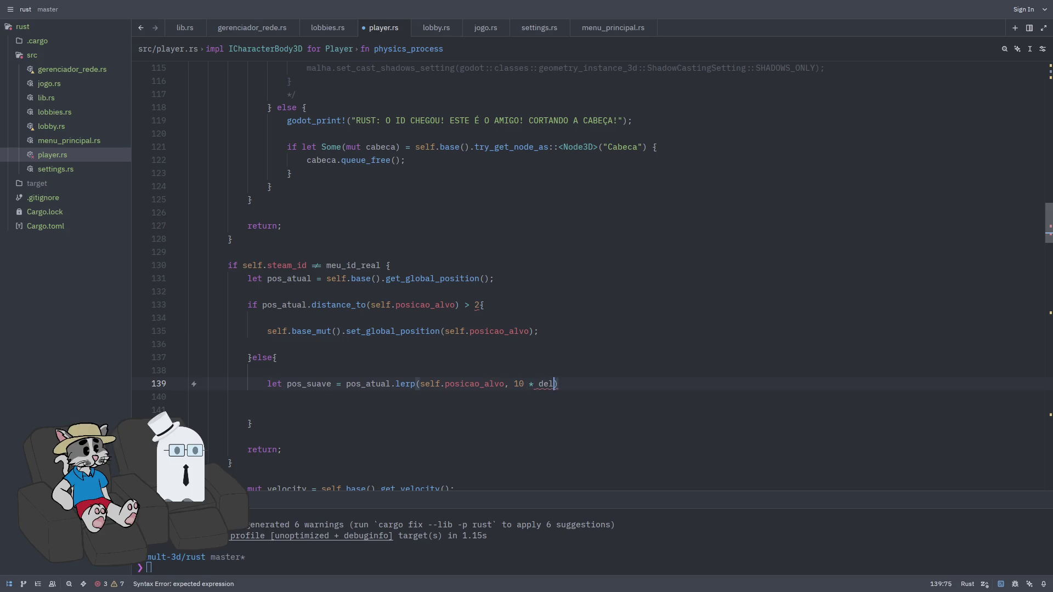
key("BackSpace")
Save to auto-format, then change the distance threshold to 2.0 and the lerp factor to 10.0
key("ctrl+s")
key("Down")
key("Up")
key("End")
key("Left")
key("Left")
key("Left")
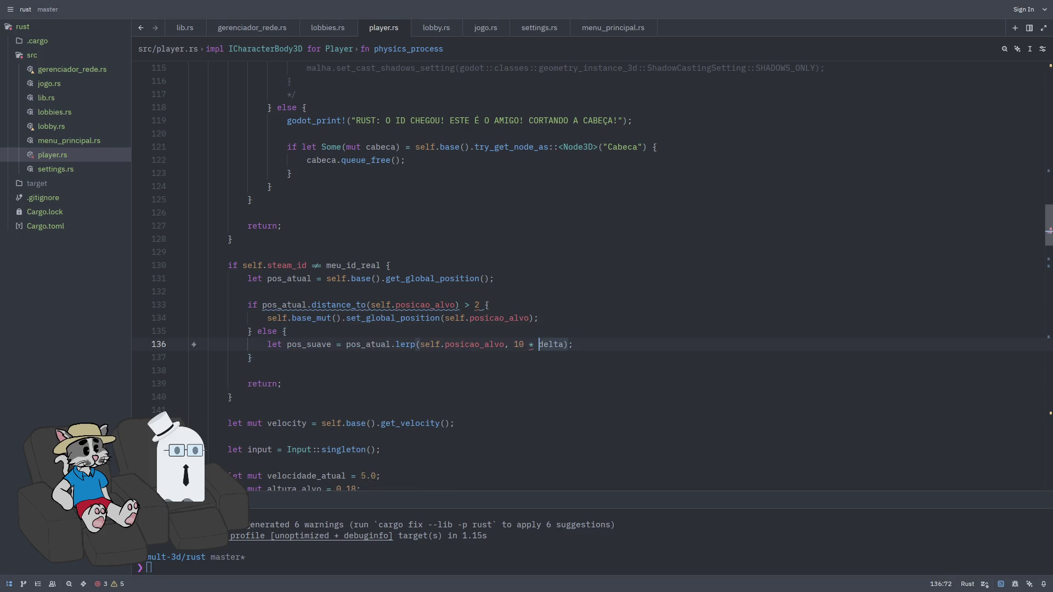
key("Up")
key("Up")
key("Up")
key("Left")
key("Left")
type(".0")
key("Down")
key("Down")
key("Down")
key("Right")
key("Right")
left_click(514, 345)
type(".0")
left_click(559, 345)
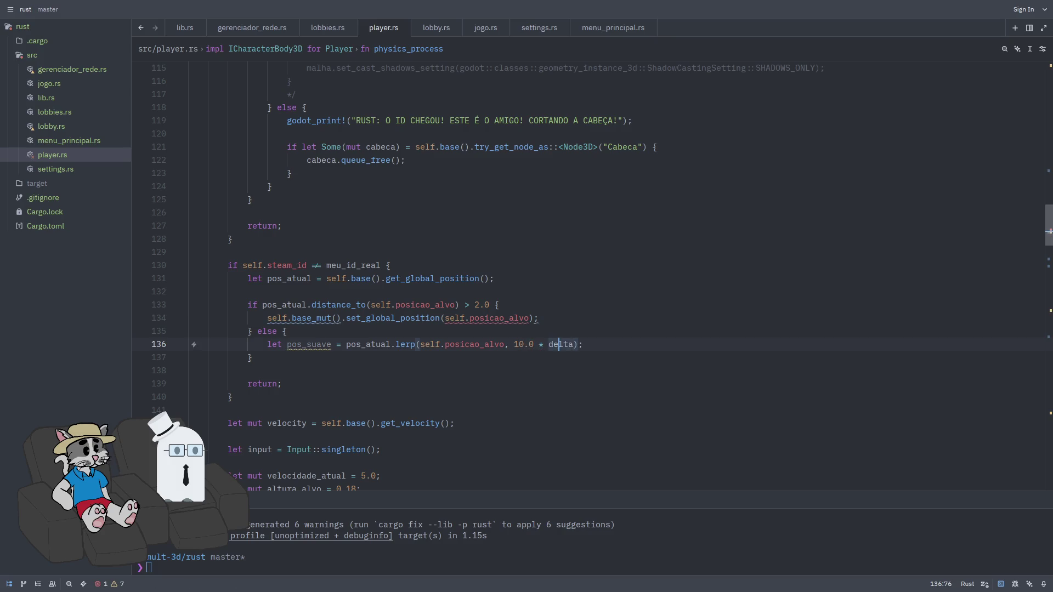
Try prefixing self.posicao_alvo with * and then &, reverting both attempts
left_click(565, 344)
mouse_move(502, 316)
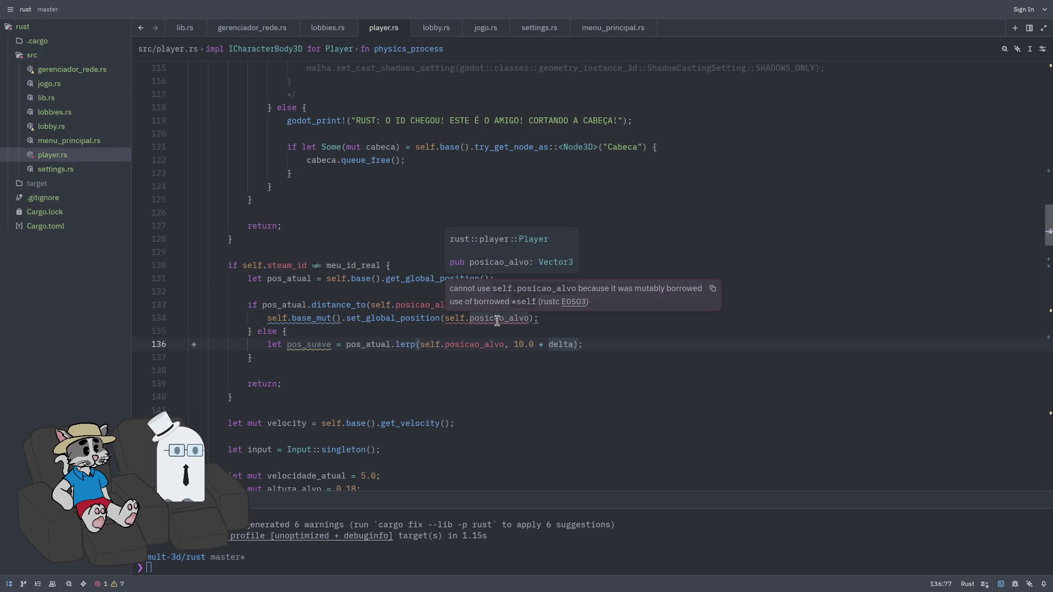
left_click(449, 319)
type("*")
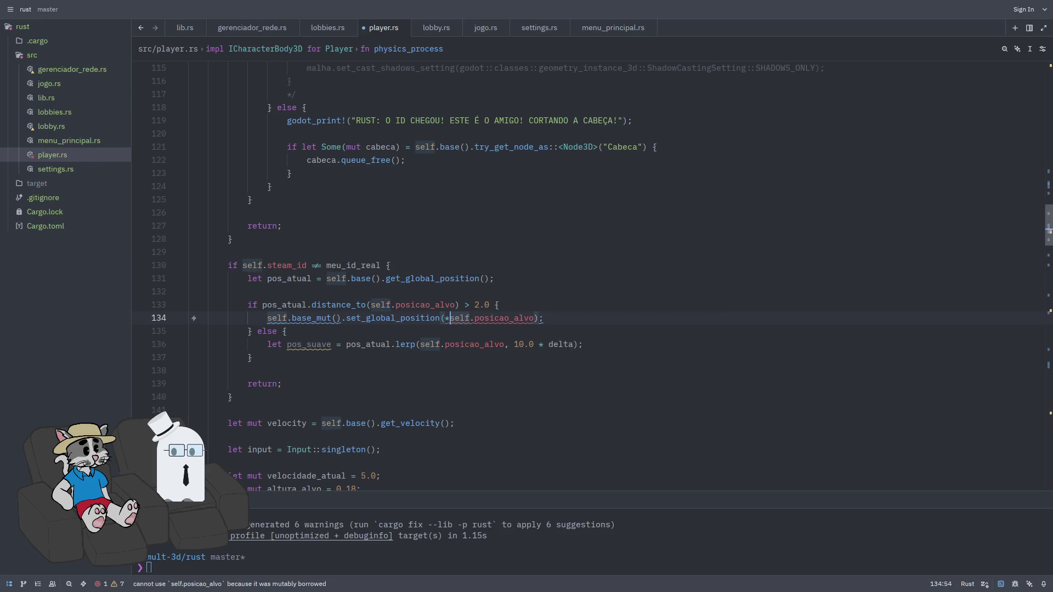
key("BackSpace")
type("&")
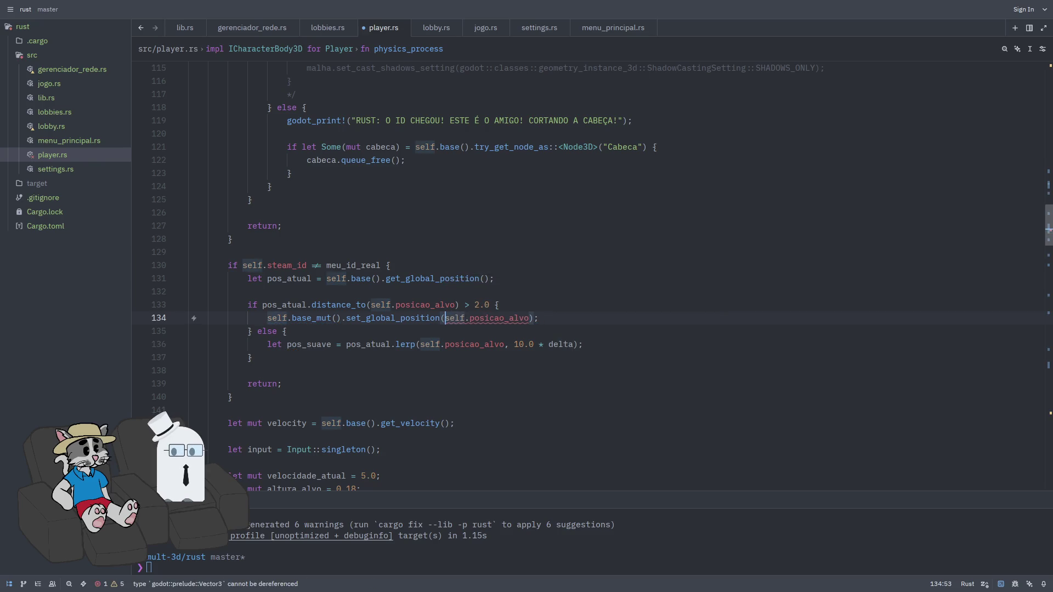
key("BackSpace")
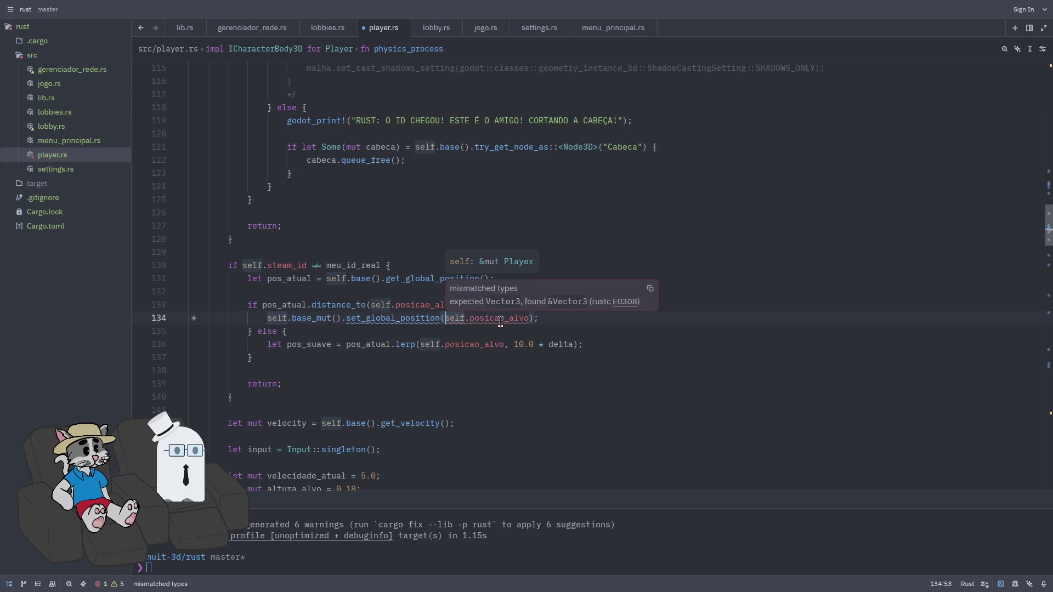
Try borrowing posicao_alvo with & on the line below, then revert it
key("Down")
mouse_move(482, 319)
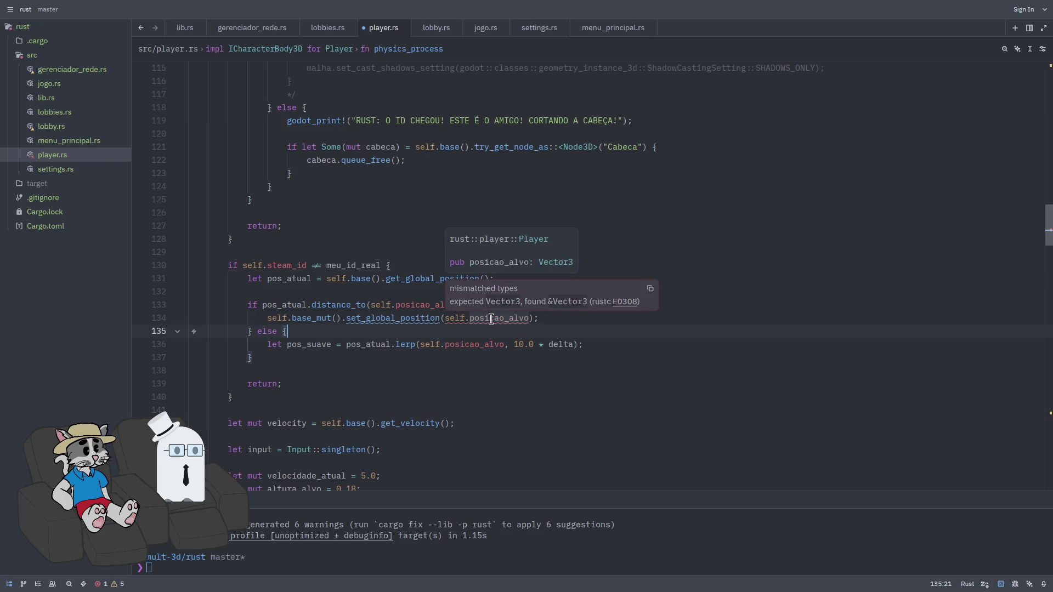
left_click(470, 319)
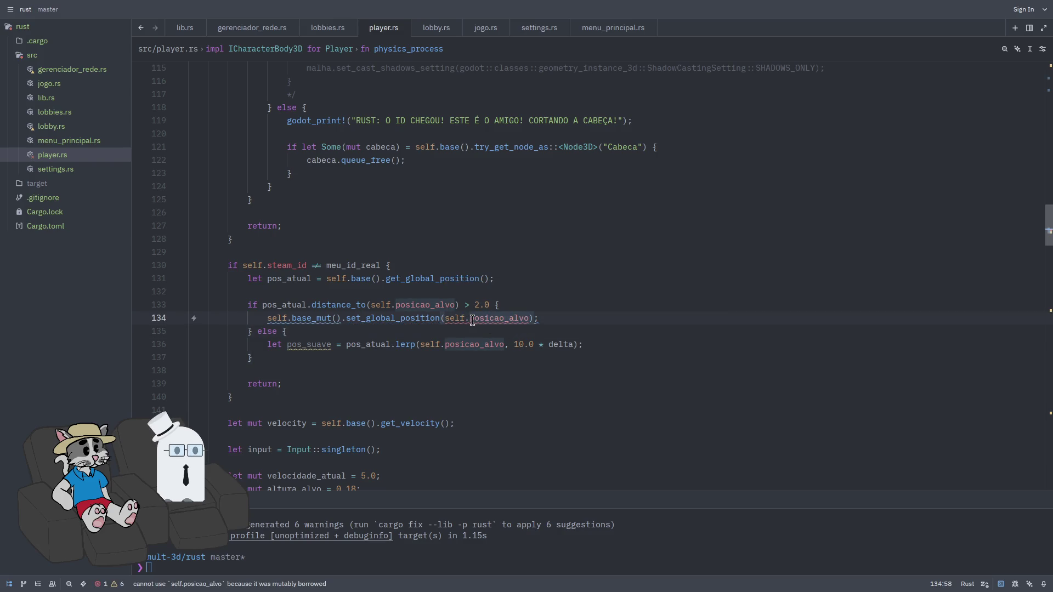
type("&")
key("BackSpace")
key("Down")
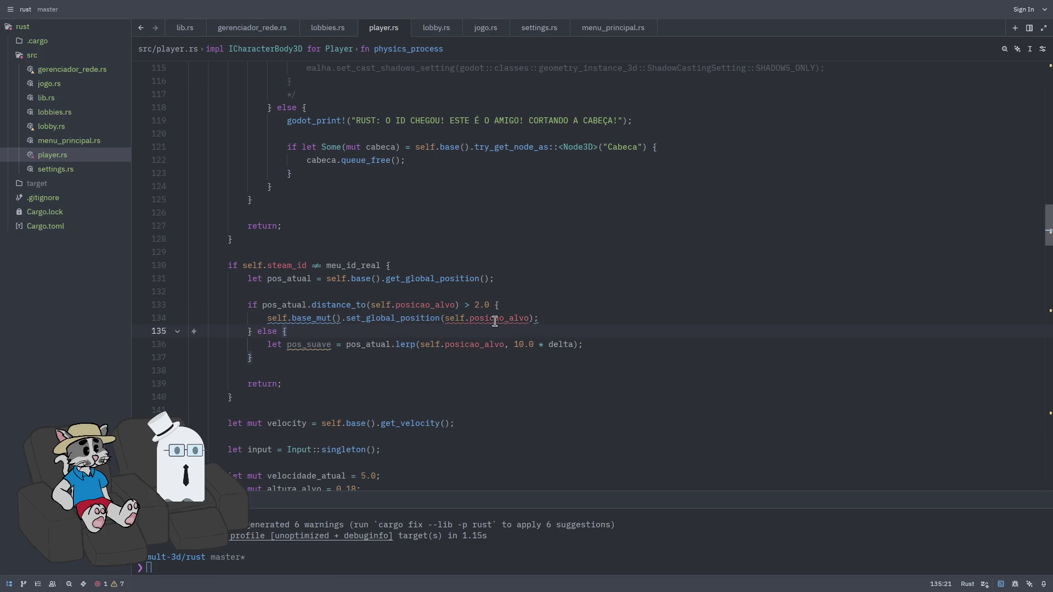
mouse_move(495, 322)
Append .clone() to posicao_alvo on line 134 and save so the file auto-formats
left_click(713, 289)
scroll(545, 346, "down", 1)
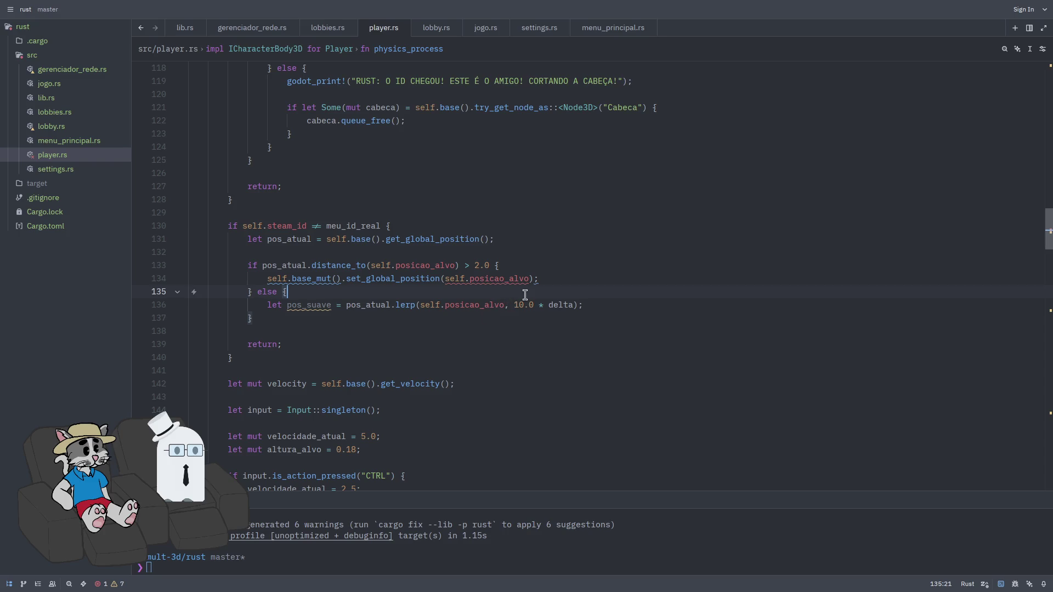
left_click(530, 278)
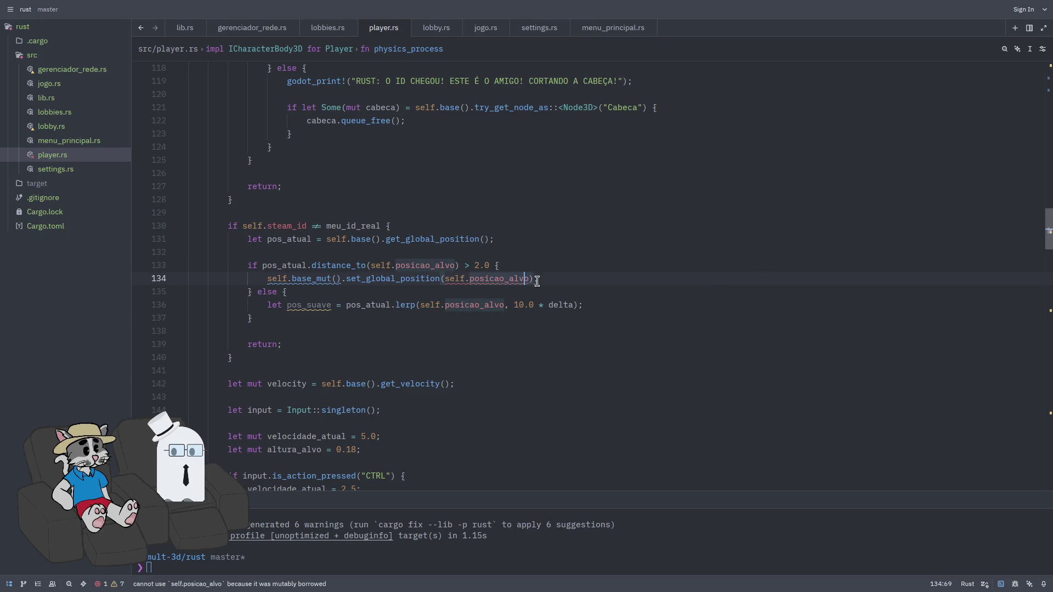
type(".cl")
key("Return")
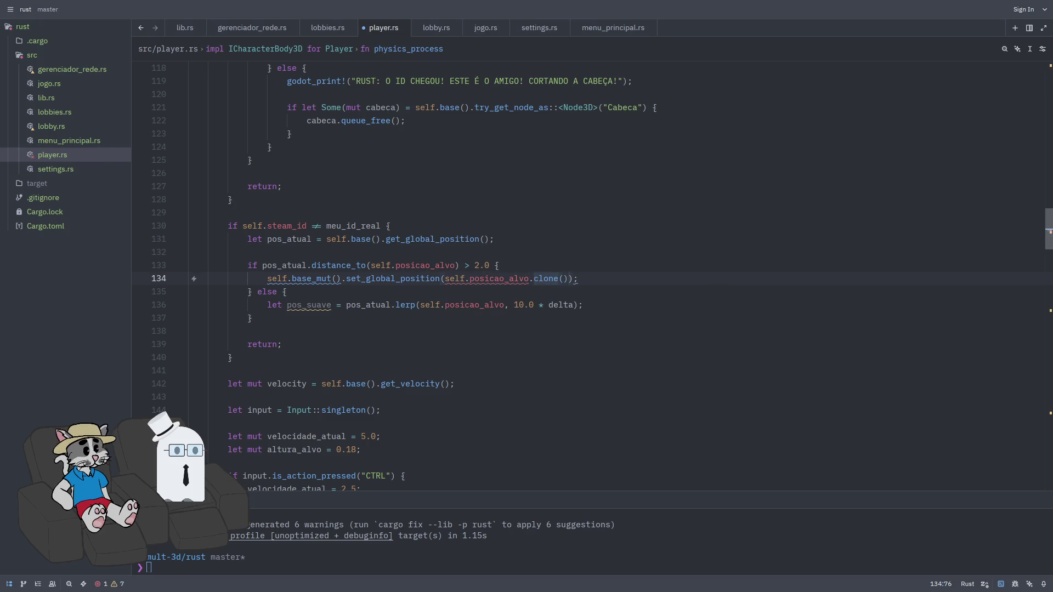
key("ctrl+s")
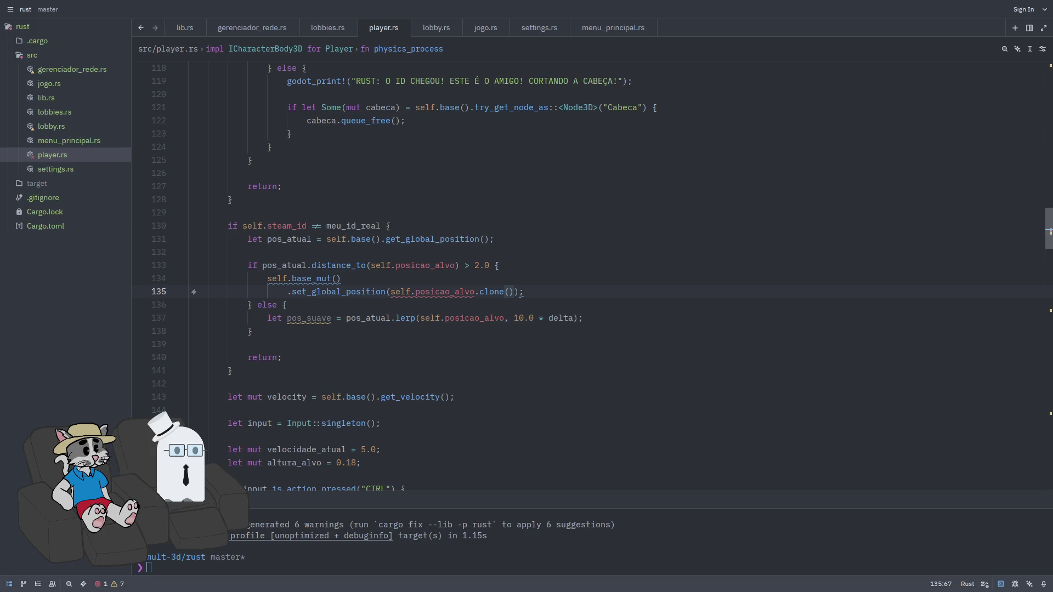
left_click(619, 291)
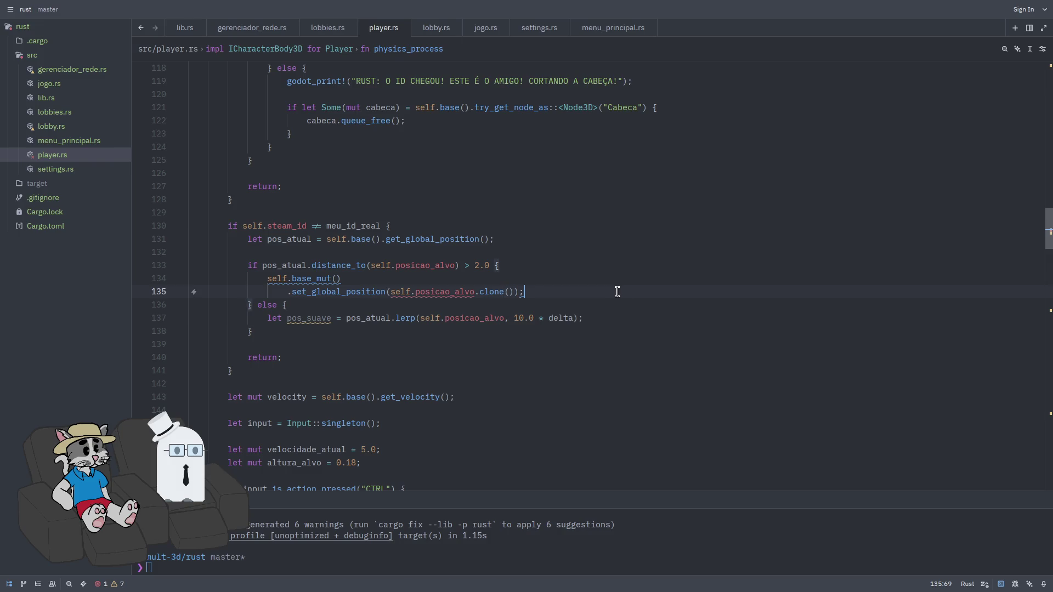
left_click(624, 315)
left_click(476, 351)
left_click(456, 343)
Below the lerp line, add 'let velocidade_rede = (pos_suave - pos_atual) / delta;'
left_click(634, 316)
key("Return")
key("Return")
type("let velocidade_rede = ")
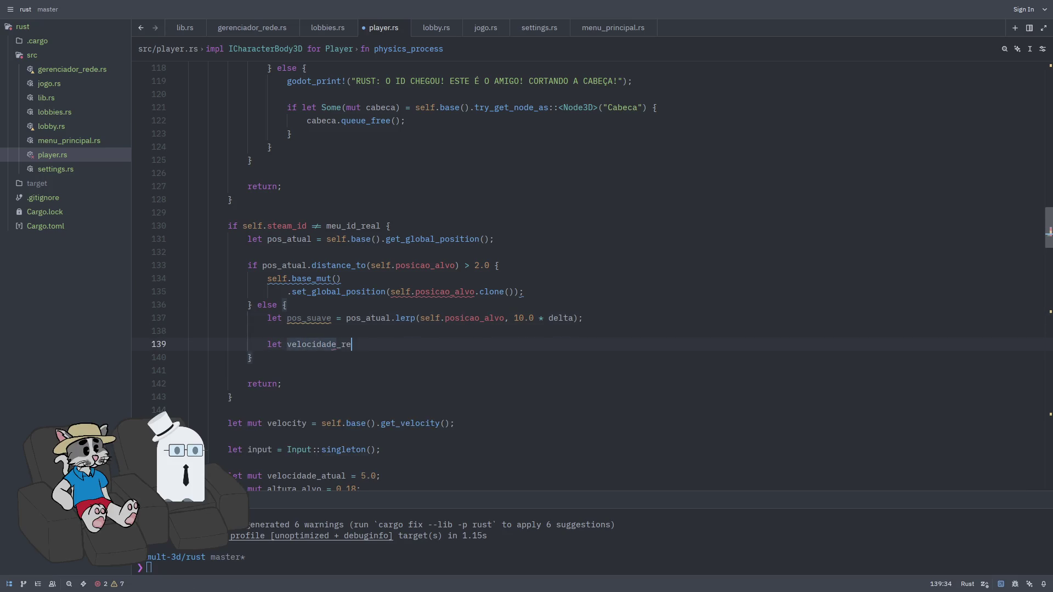
type("(pos_sui")
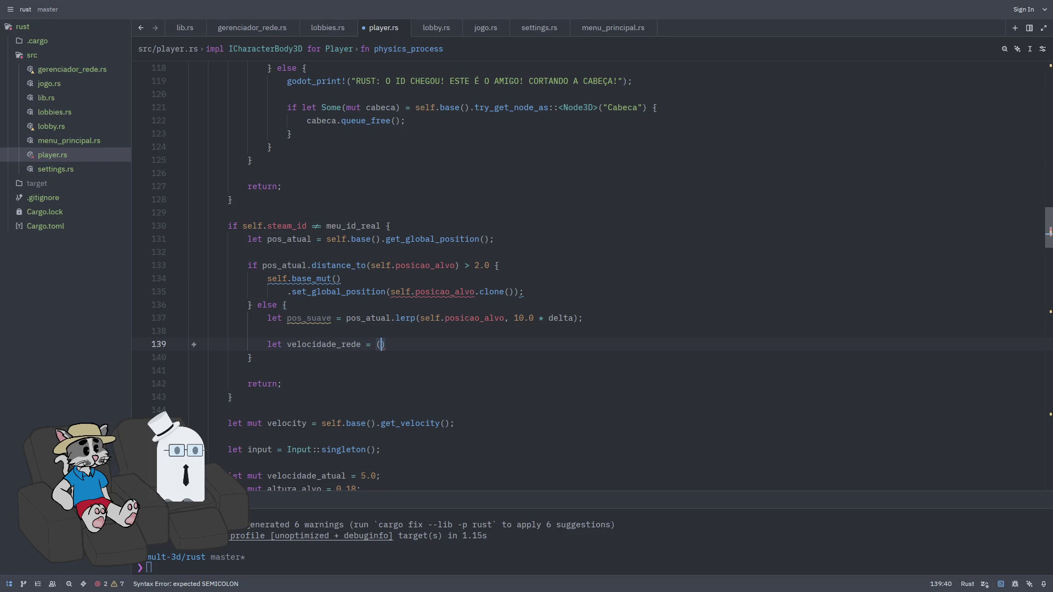
key("BackSpace")
type("ave-pos_a")
key("BackSpace")
key("BackSpace")
key("BackSpace")
key("BackSpace")
type("- pos_atu")
type("al)")
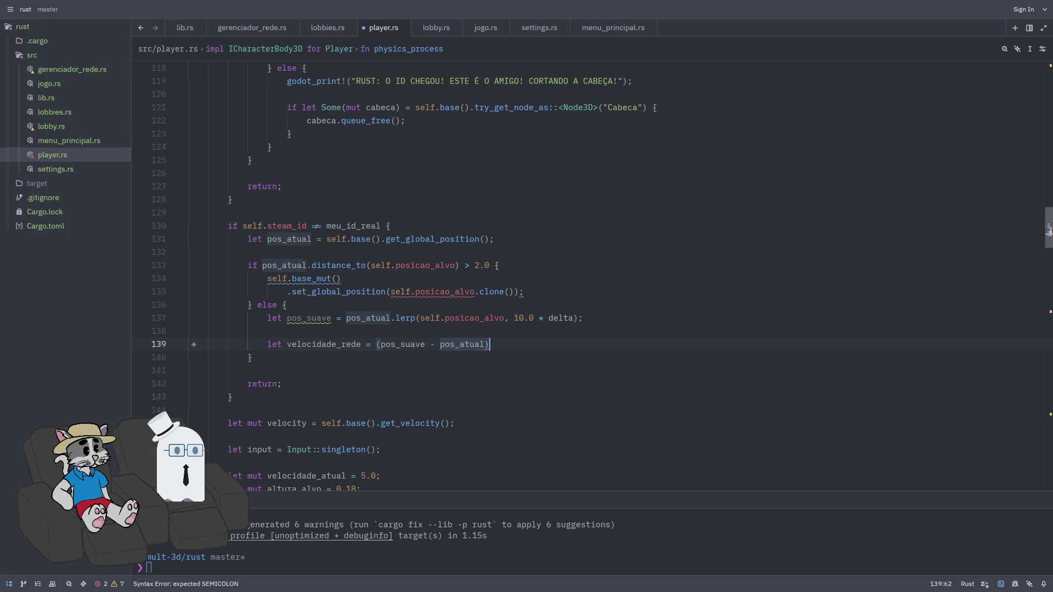
type(" / delta;")
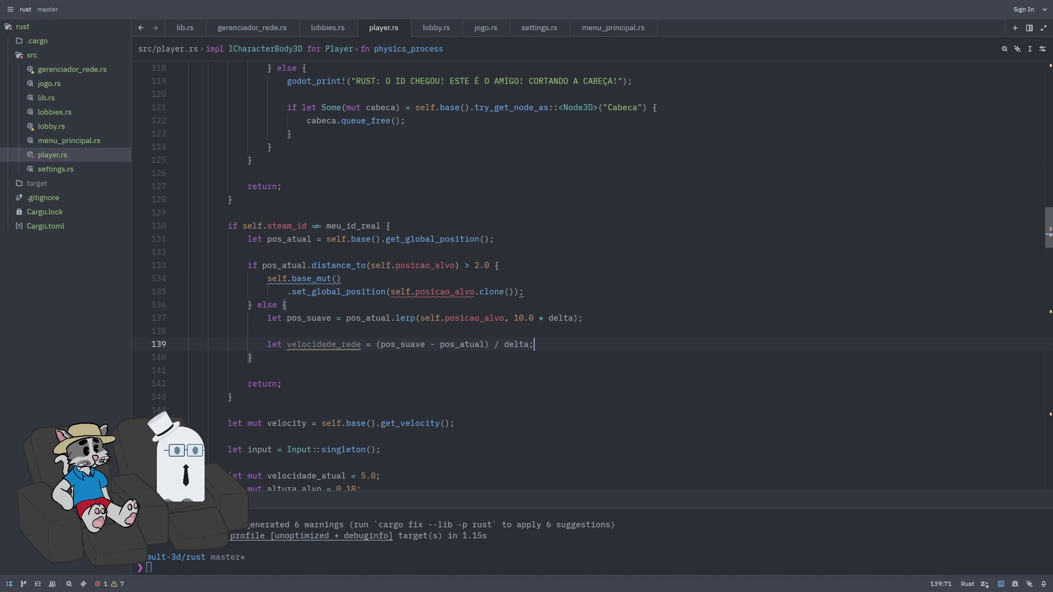
Add self.base_mut().set_velocity(velocidade_rede); on the next line
key("Return")
key("Return")
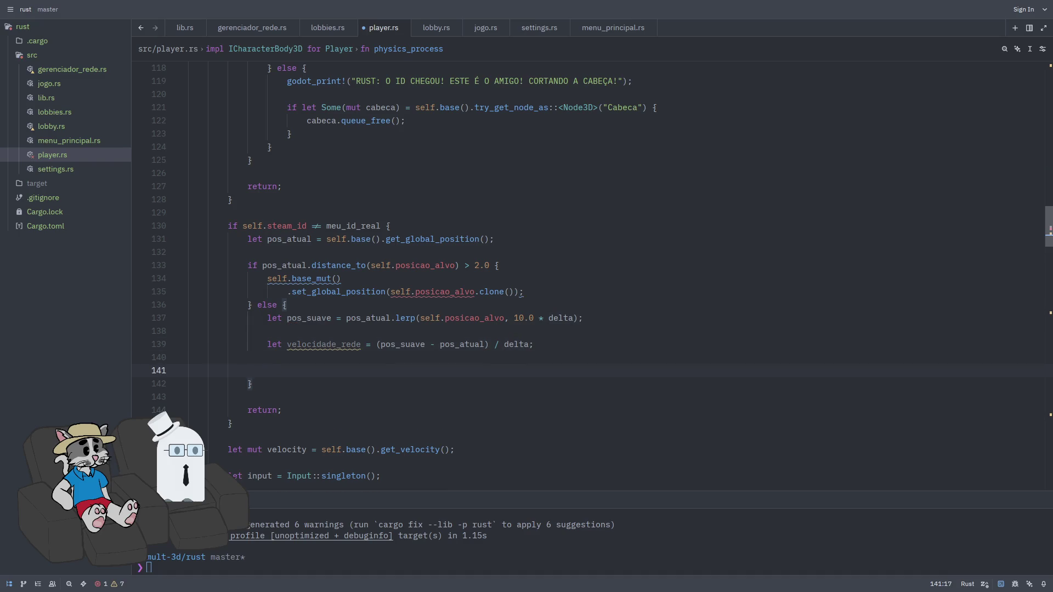
type("self.base(")
key("BackSpace")
type("_mut()")
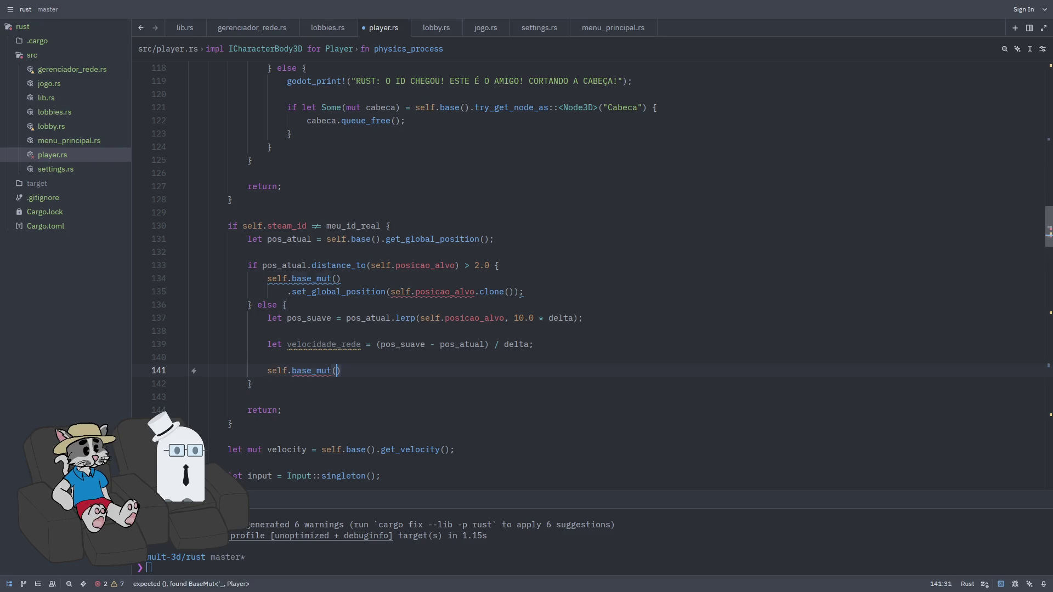
type(".set_v")
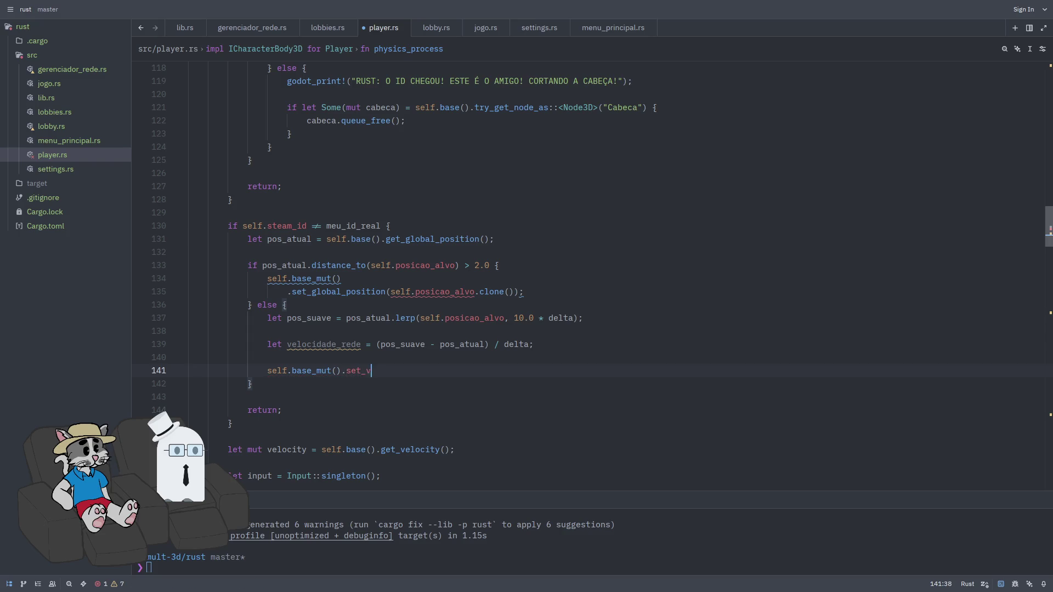
type("elocity")
key("Return")
type("velocidade_")
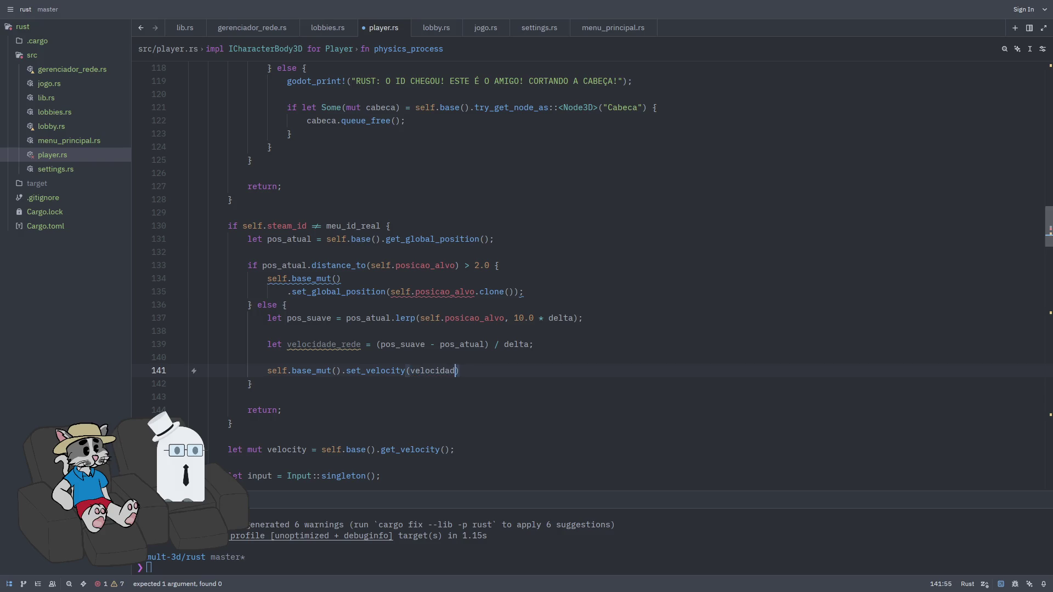
type("rede);")
Finish the else branch with self.base_mut().move_and_slide();
key("Return")
type("self.base_mu")
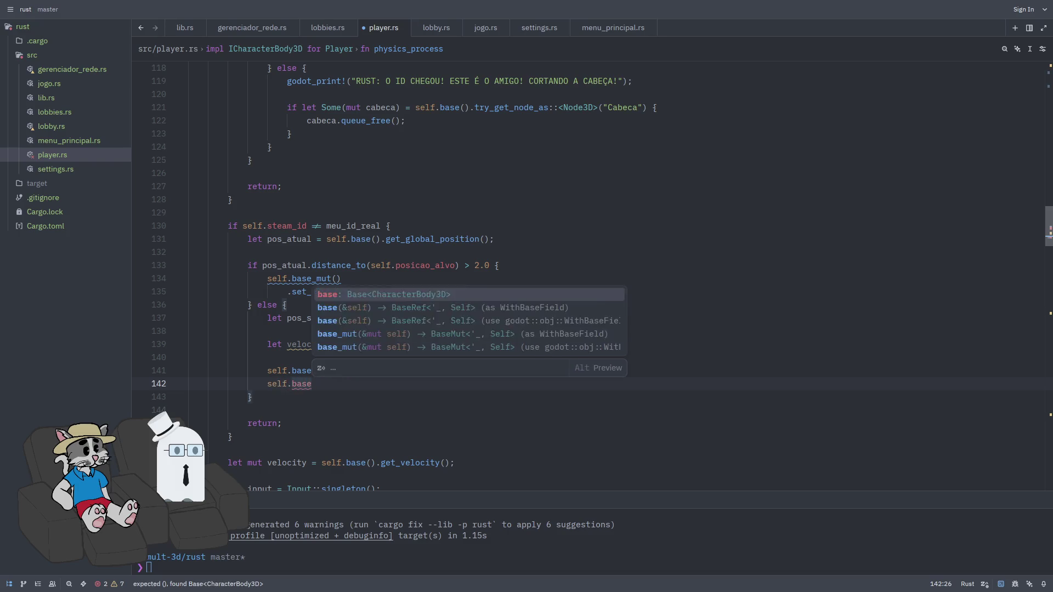
key("Return")
type(".")
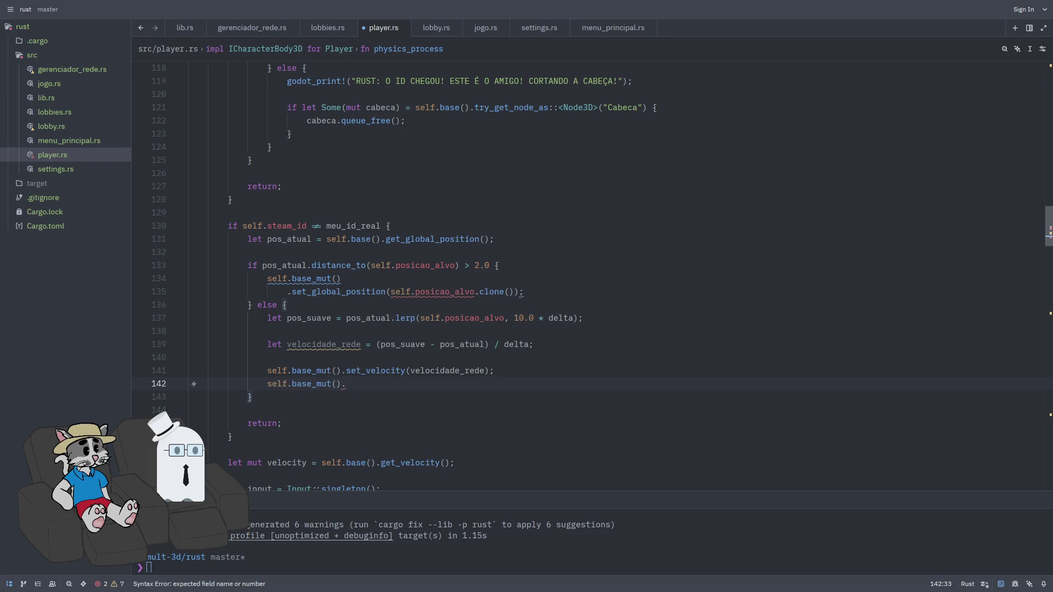
type("move_and_sl")
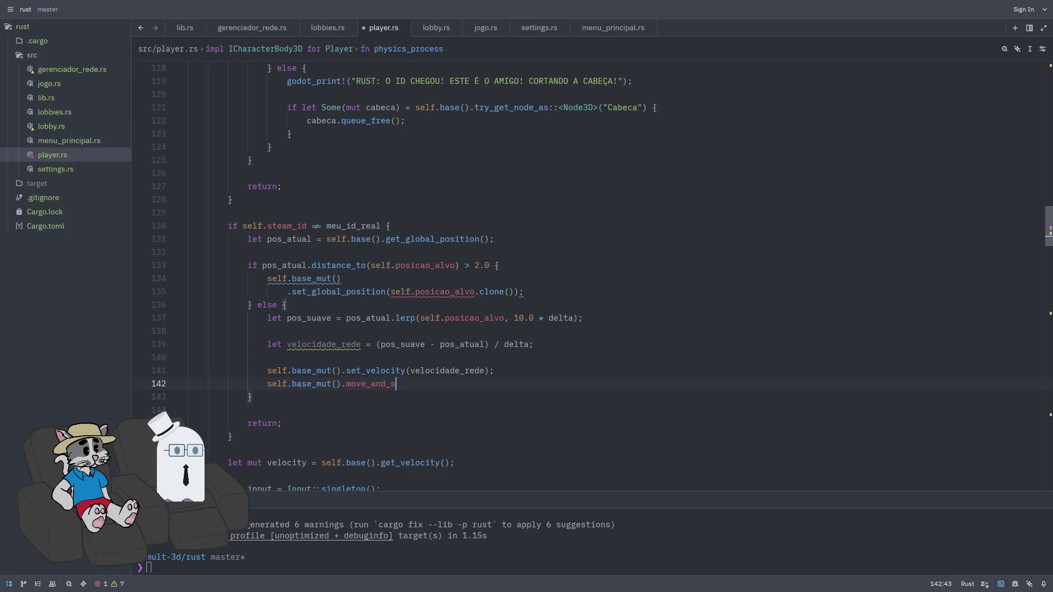
key("Return")
type(";")
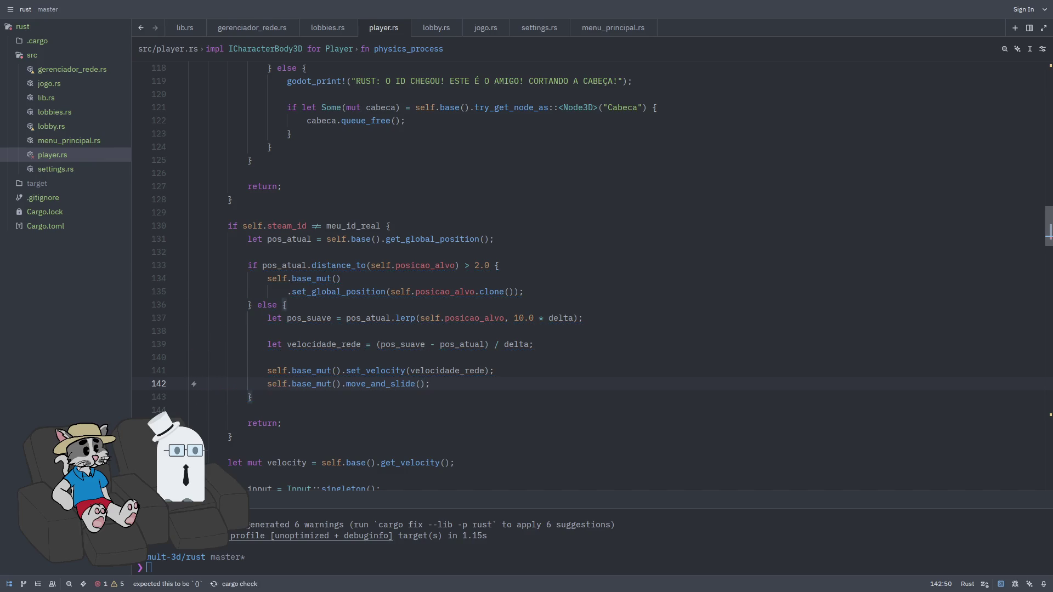
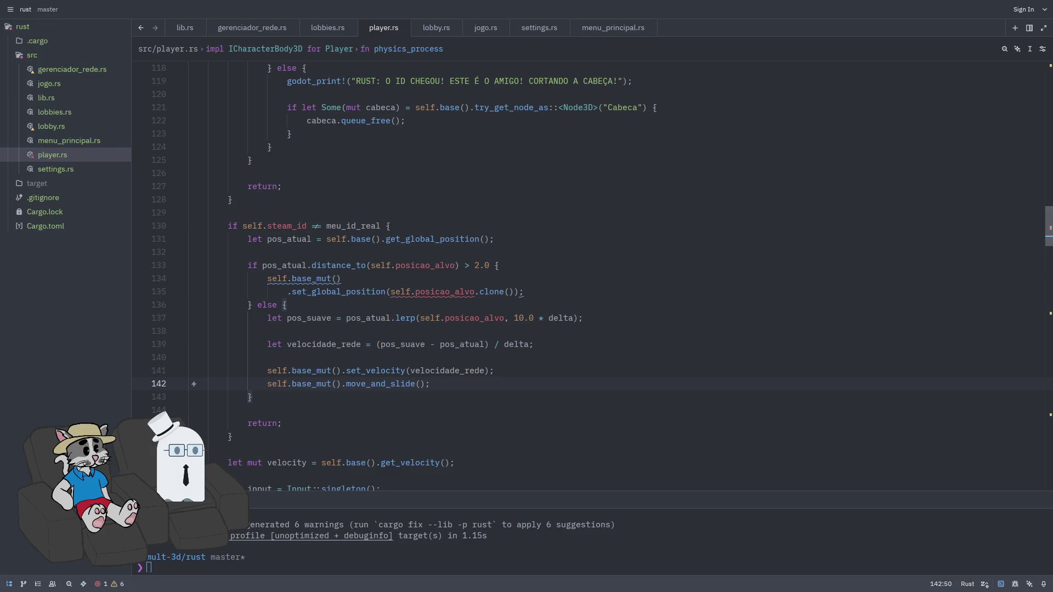
Drop the .clone() call so set_global_position takes self.posicao_alvo directly, and save
mouse_move(455, 295)
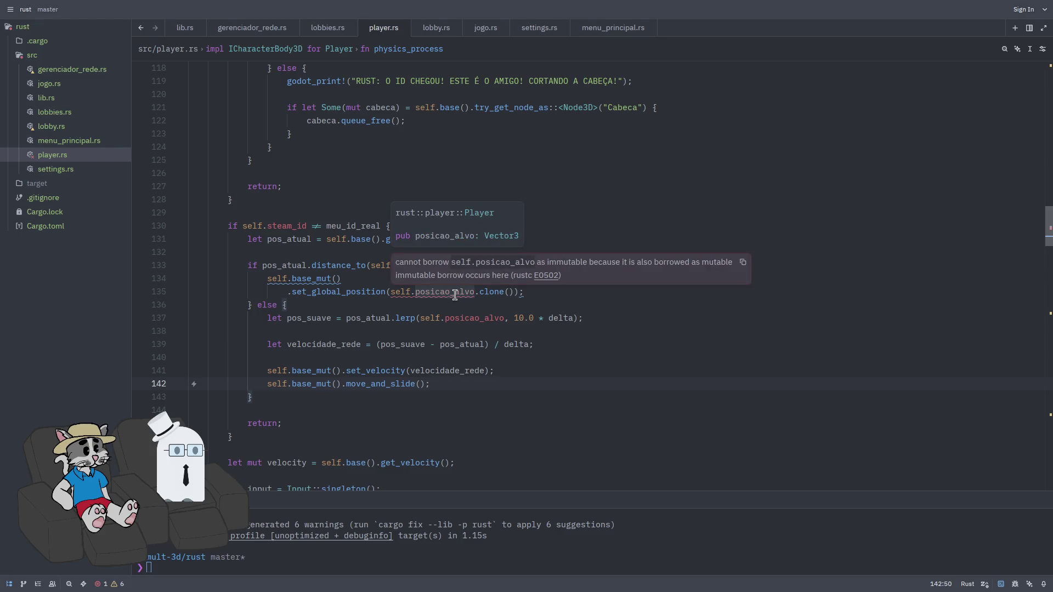
key("Up")
key("Up")
key("Up")
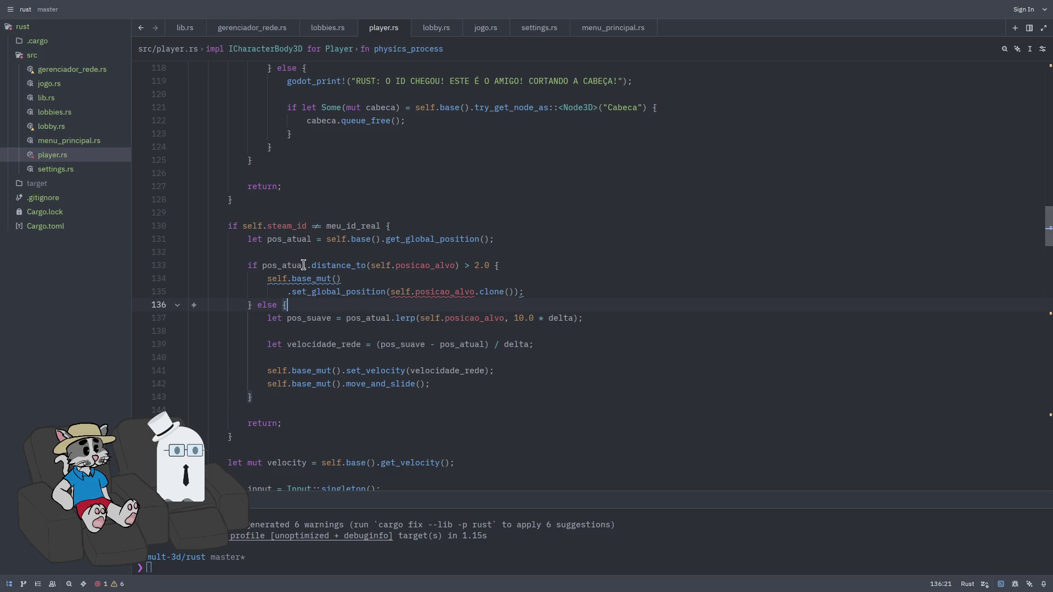
mouse_move(378, 264)
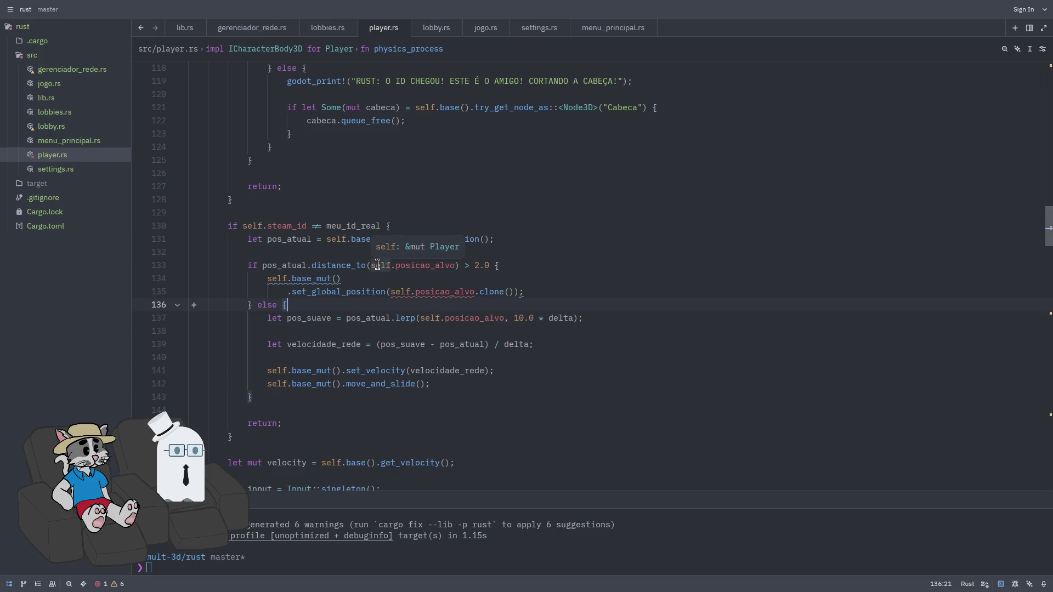
mouse_move(442, 266)
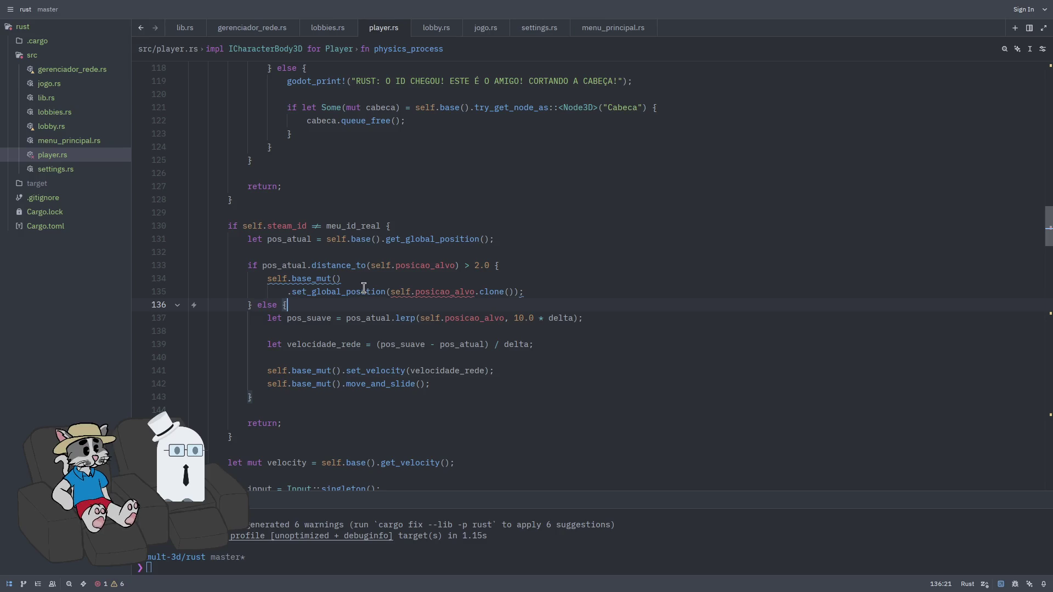
mouse_move(391, 295)
left_click(520, 293)
key("Delete")
key("BackSpace")
key("BackSpace")
key("BackSpace")
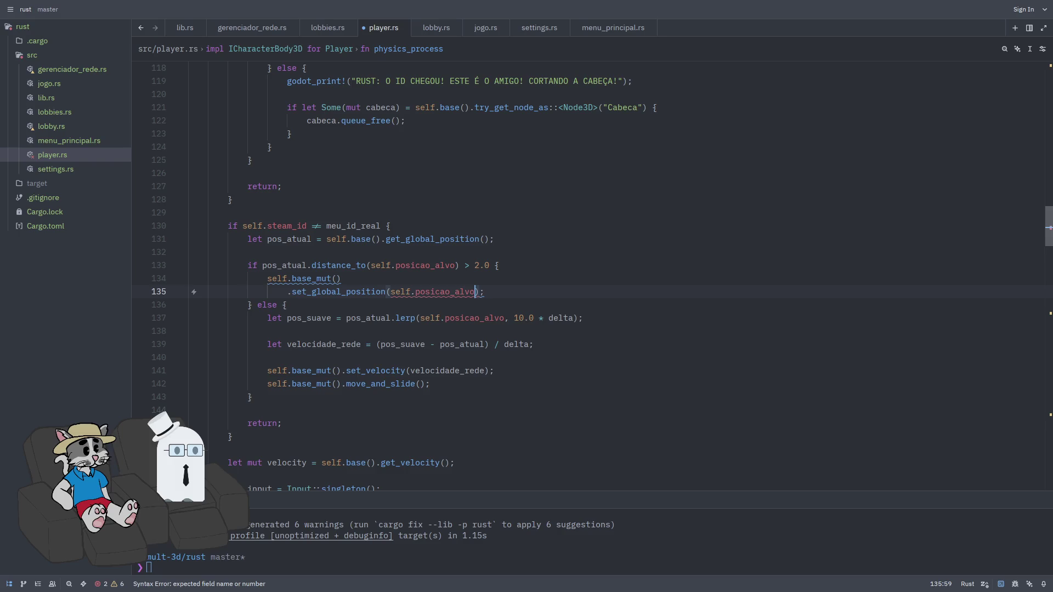
key("ctrl+s")
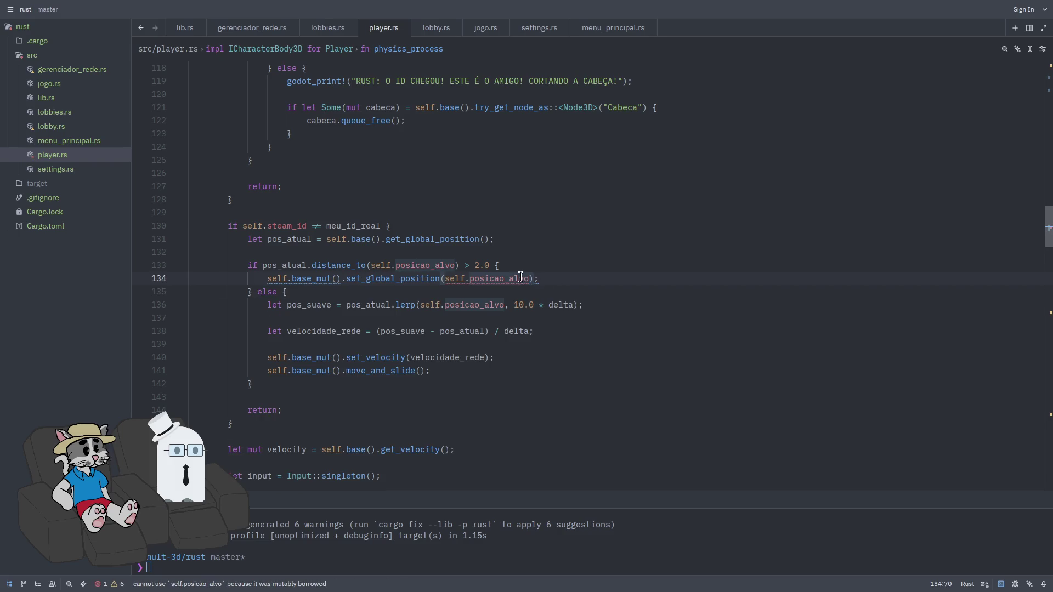
Inspect the remaining E0503 borrow error on posicao_alvo and place the caret on empty line 132
mouse_move(515, 277)
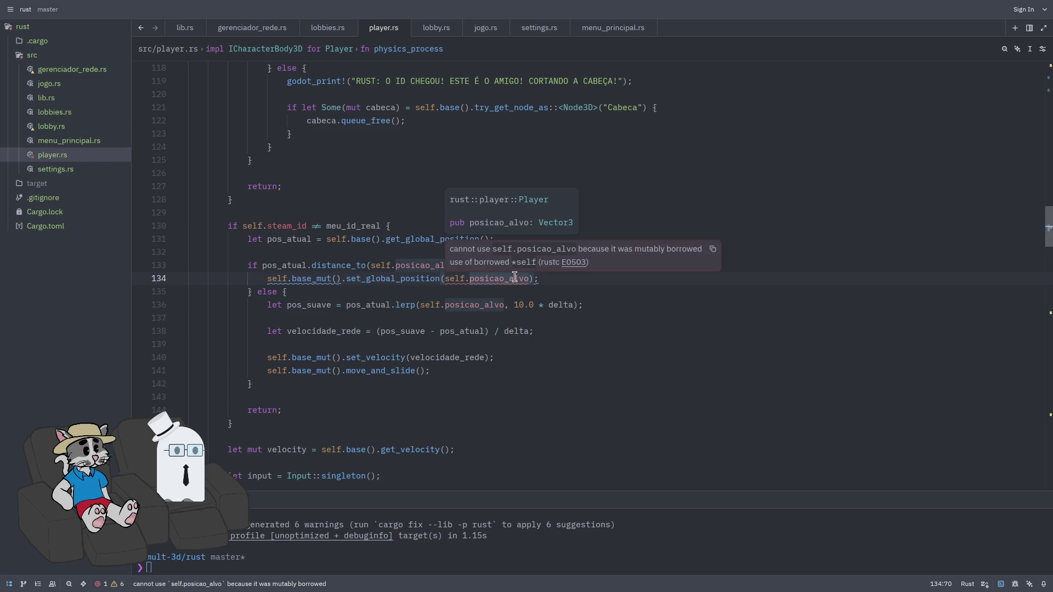
left_click_drag(538, 279, 267, 279)
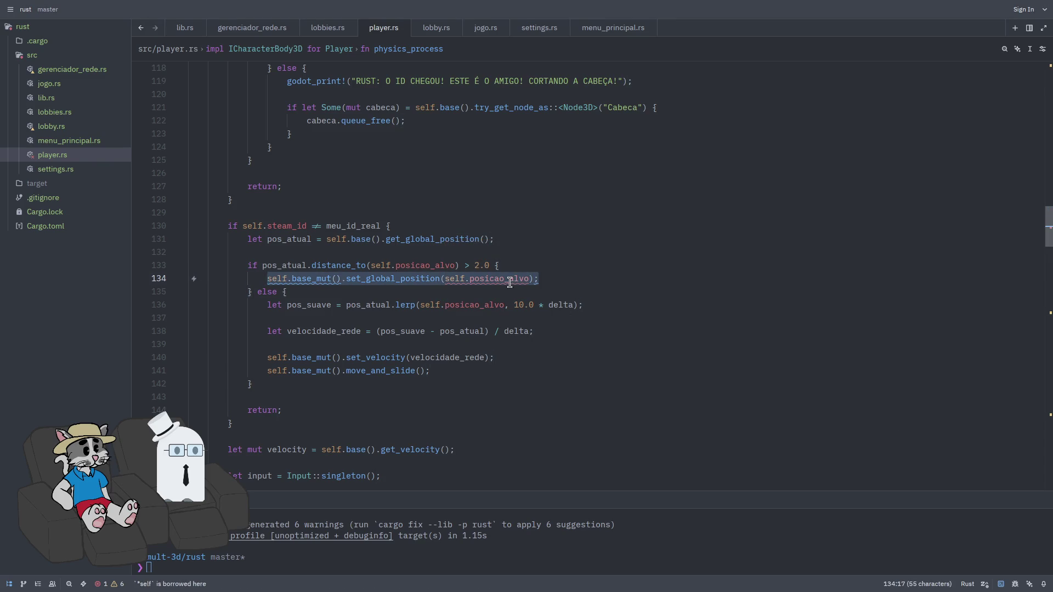
mouse_move(510, 281)
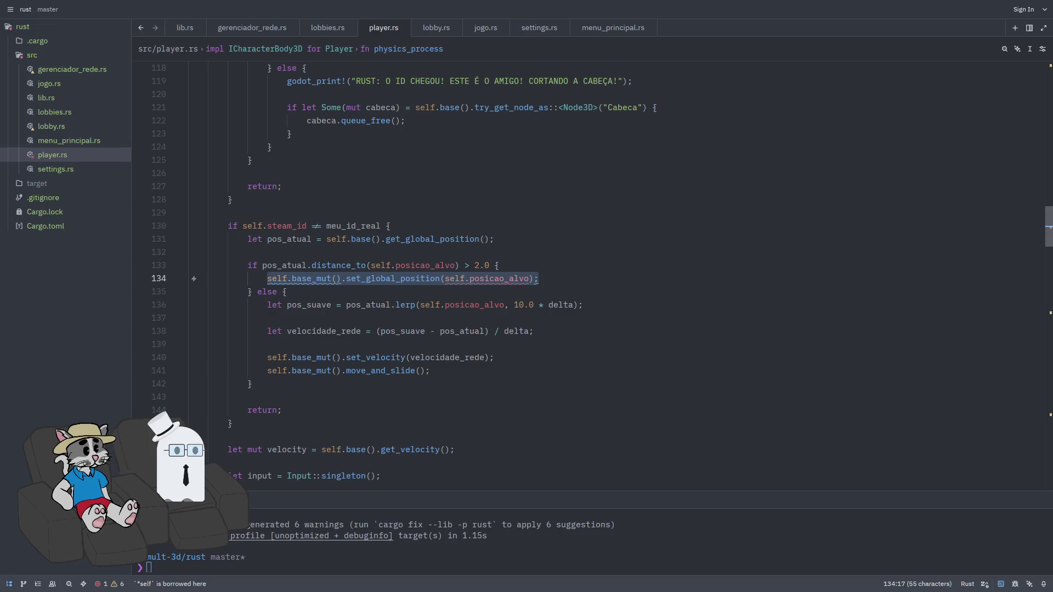
left_click(564, 278)
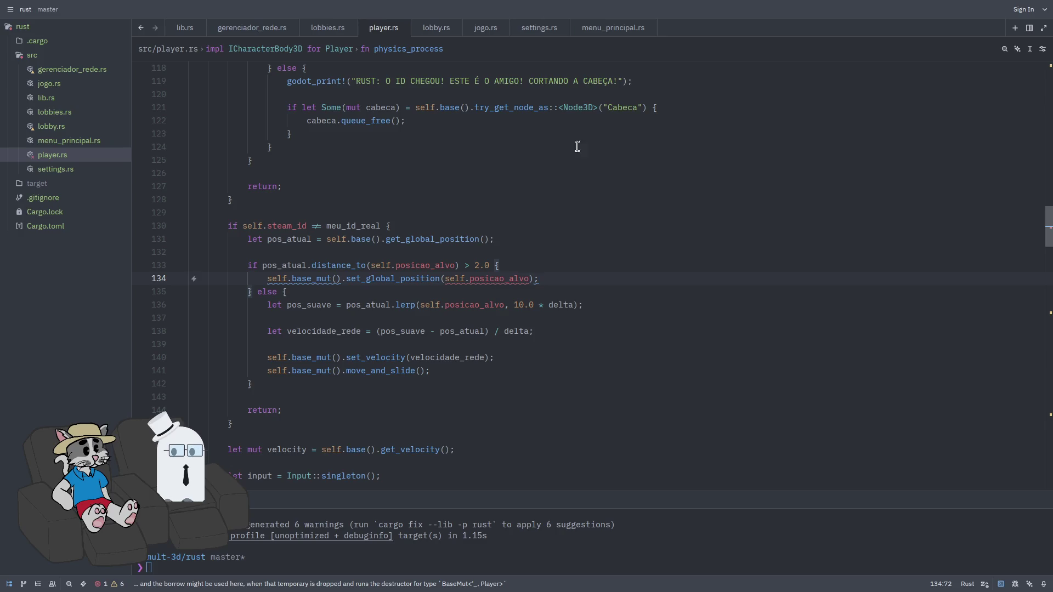
scroll(577, 147, "down", 2)
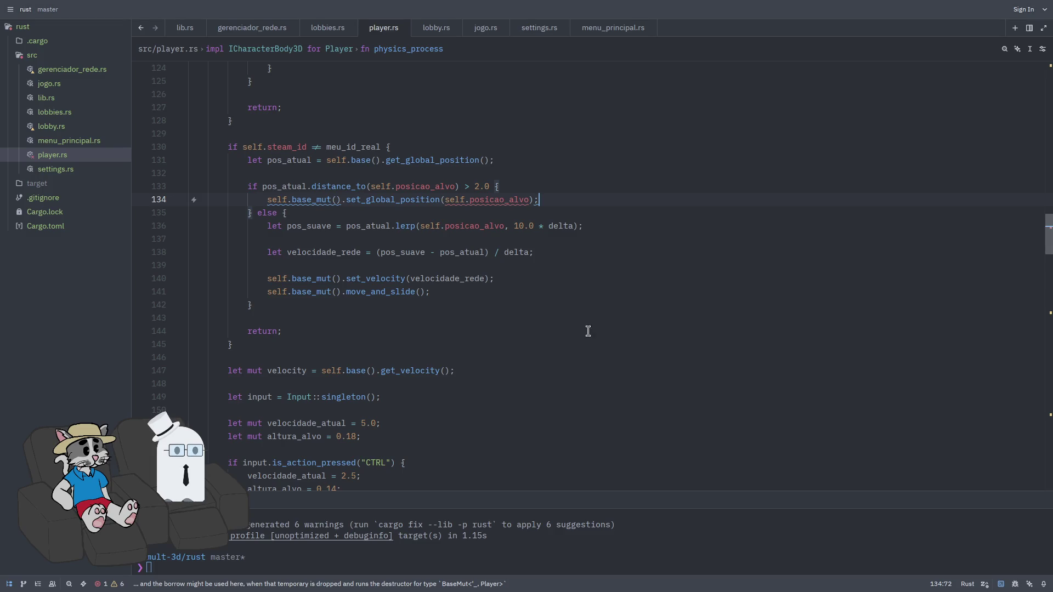
left_click(489, 201)
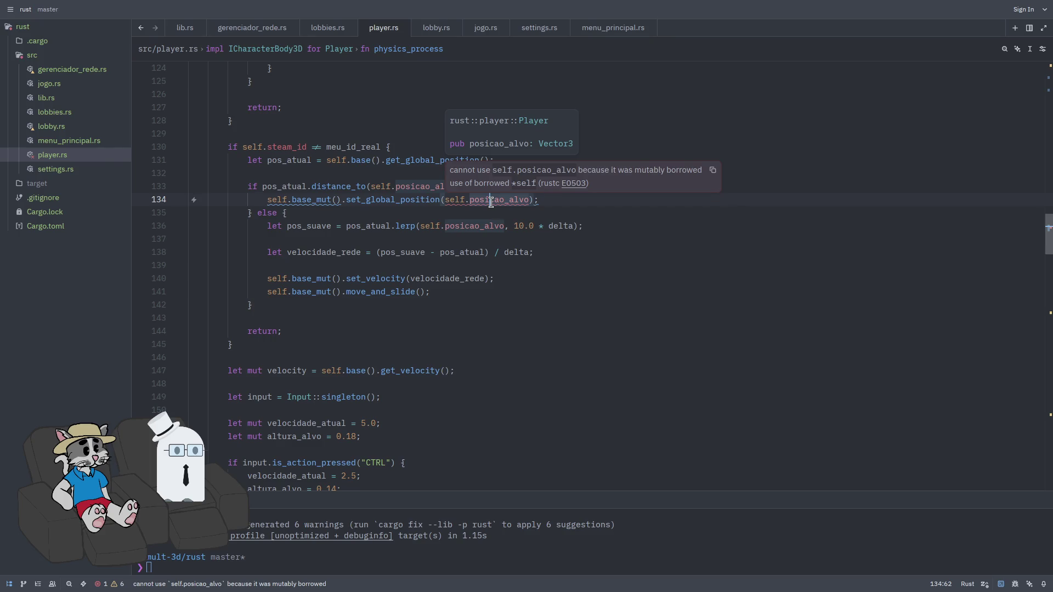
left_click(465, 183)
left_click(485, 176)
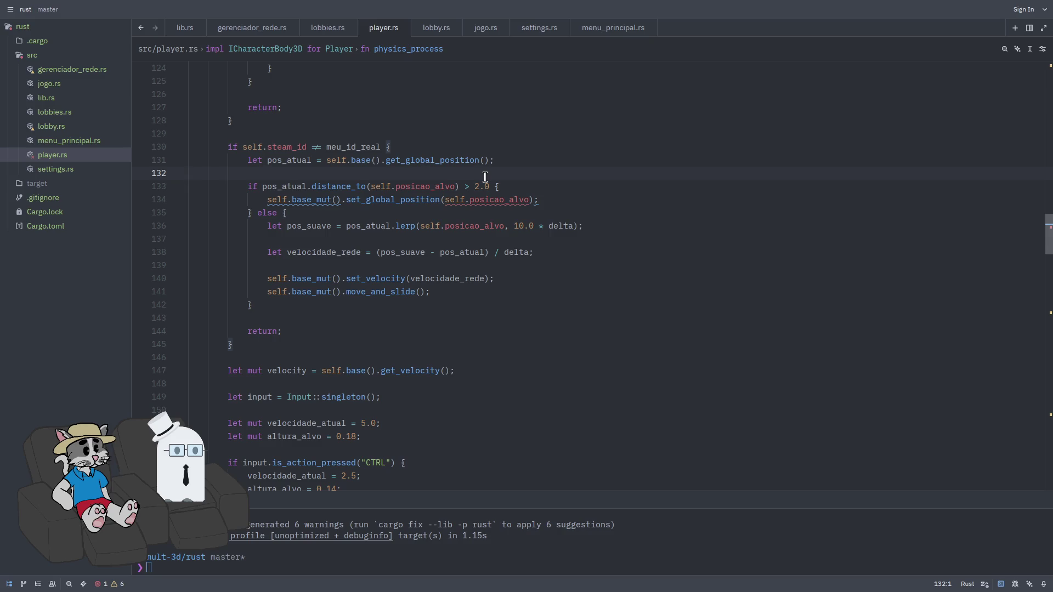
Add 'let alvo = self.posicao_alvo;' on a new line above the distance check
key("Return")
key("Return")
key("Up")
type("let")
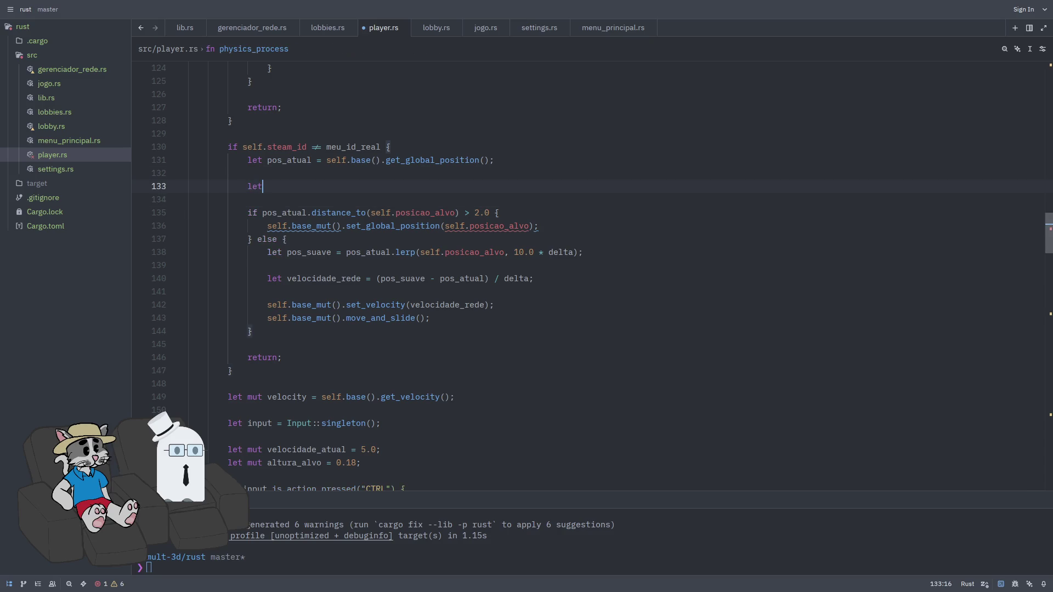
type(" alvo =  self.pos")
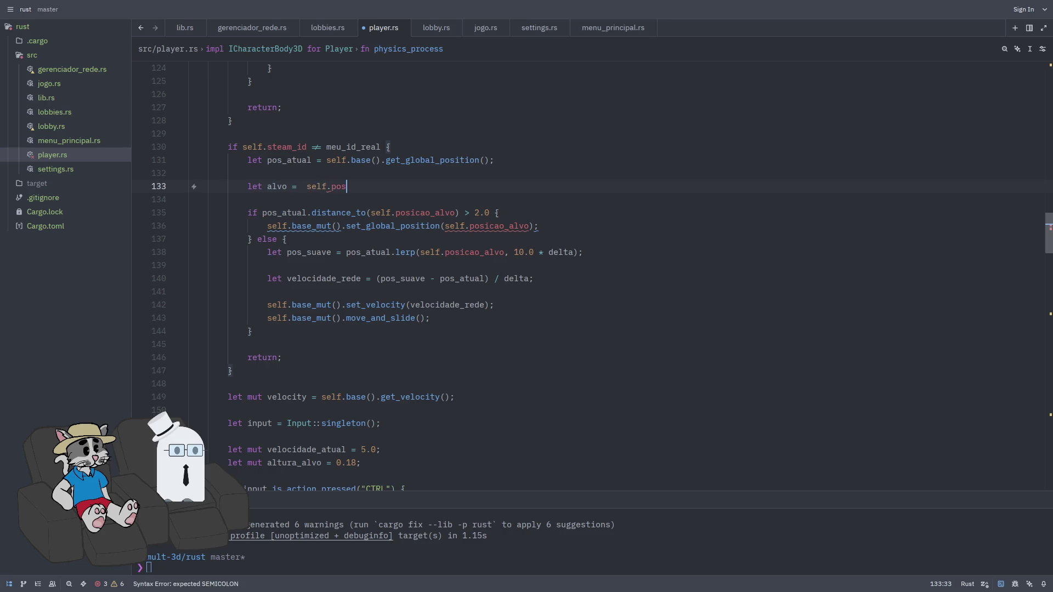
type("i")
key("Return")
type(";")
key("ctrl+s")
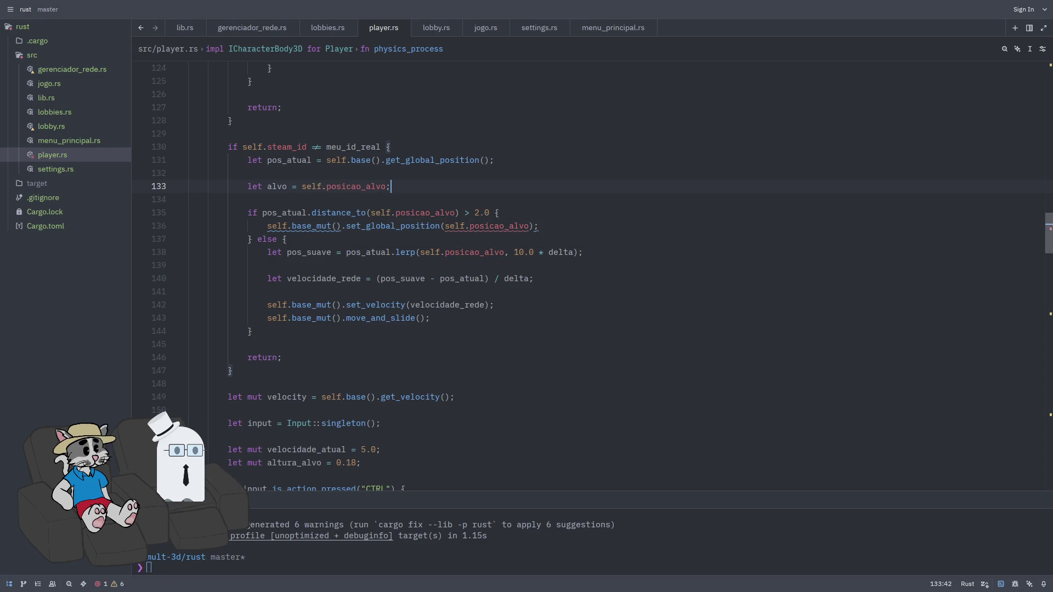
Replace the set_global_position argument self.posicao_alvo with alvo and save
double_click(480, 229)
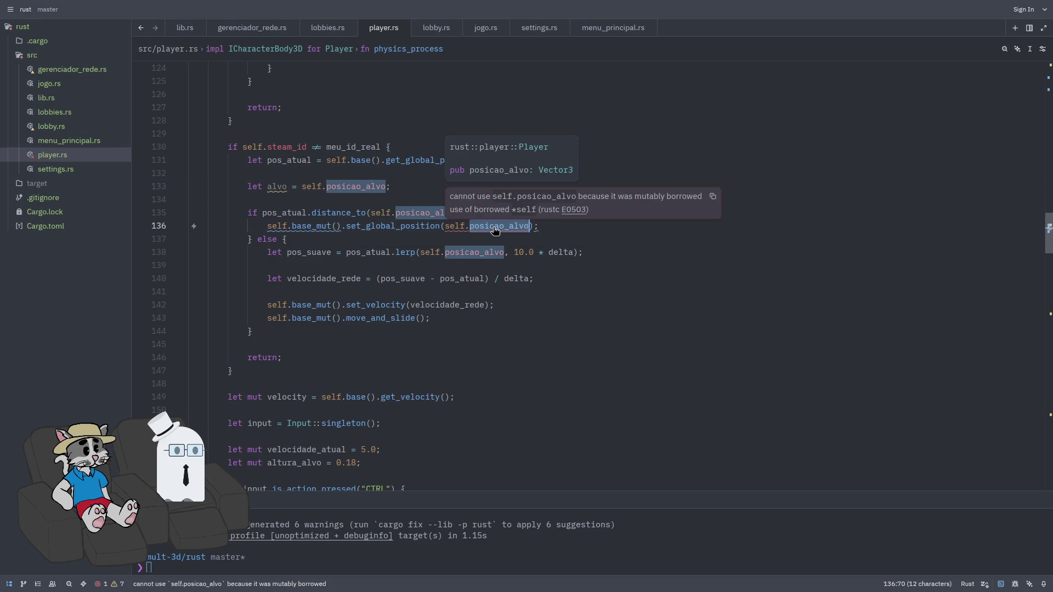
key("BackSpace")
key("BackSpace")
key("BackSpace")
type("alvo")
key("ctrl+s")
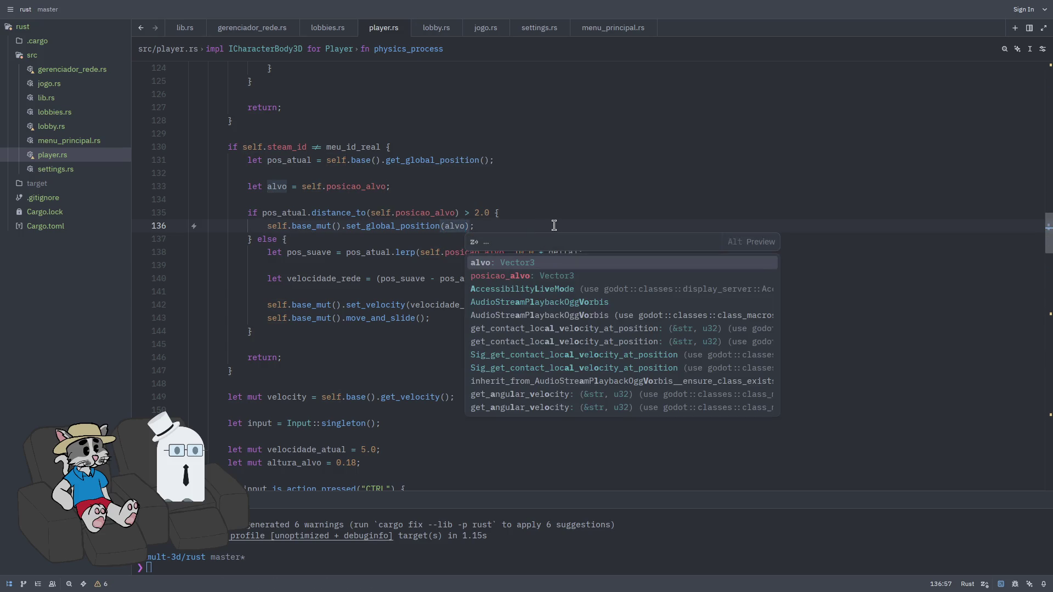
left_click(555, 225)
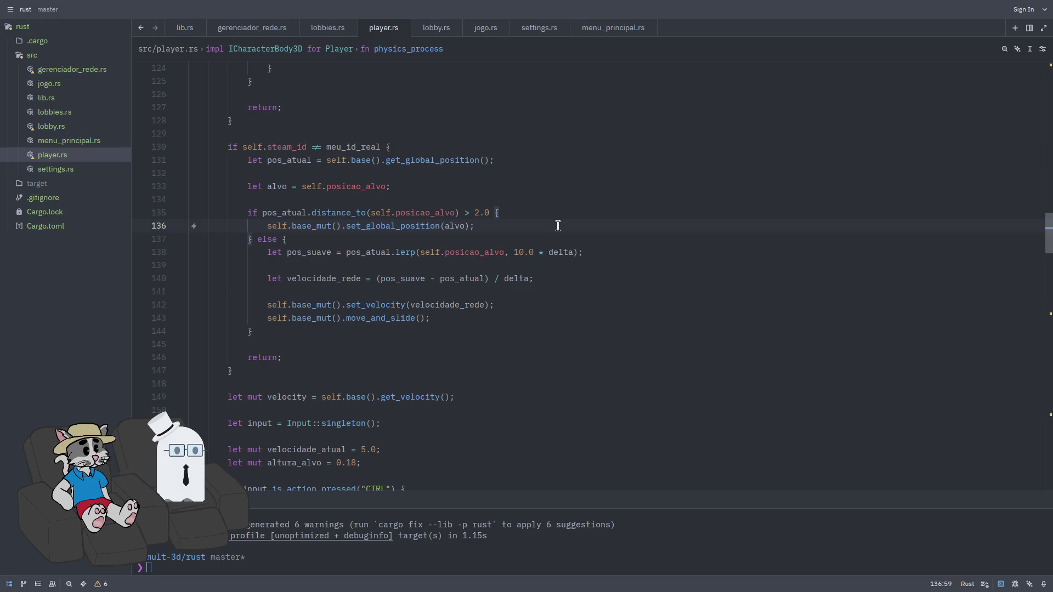
scroll(558, 226, "down", 1)
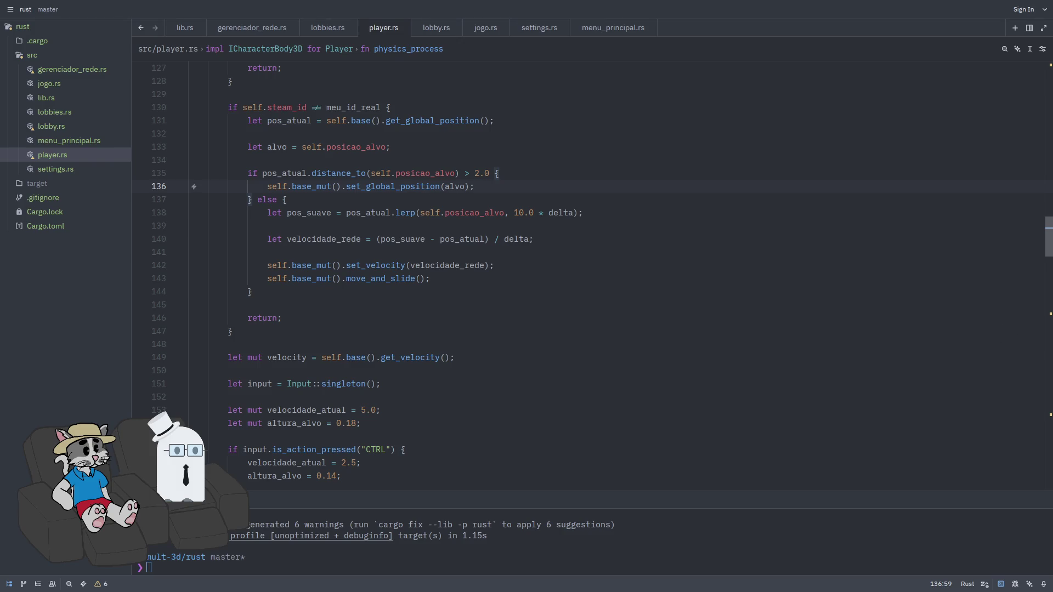
scroll(446, 249, "down", 1)
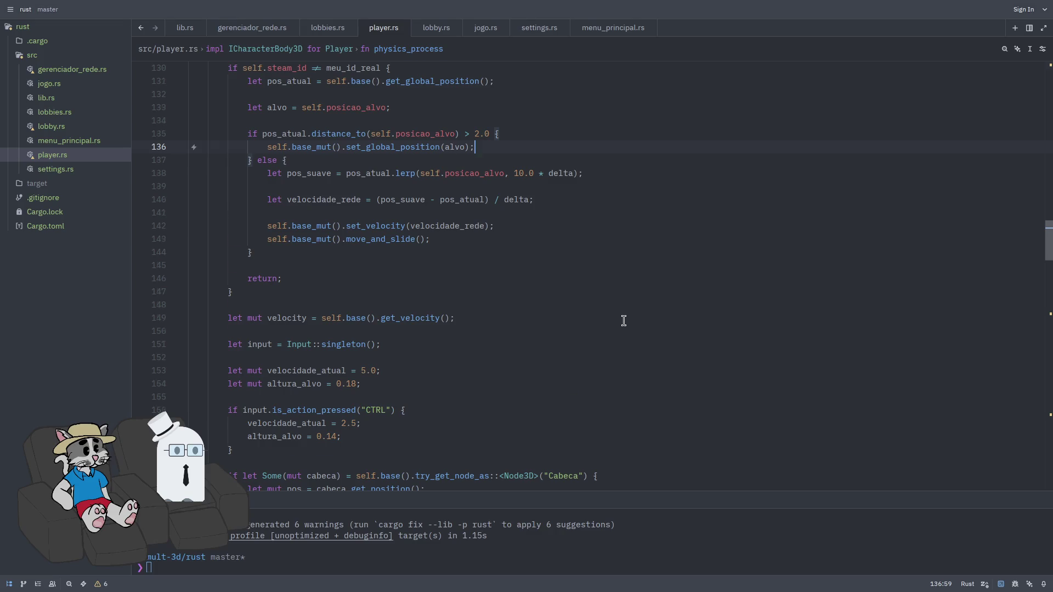
scroll(623, 320, "down", 18)
scroll(523, 299, "down", 14)
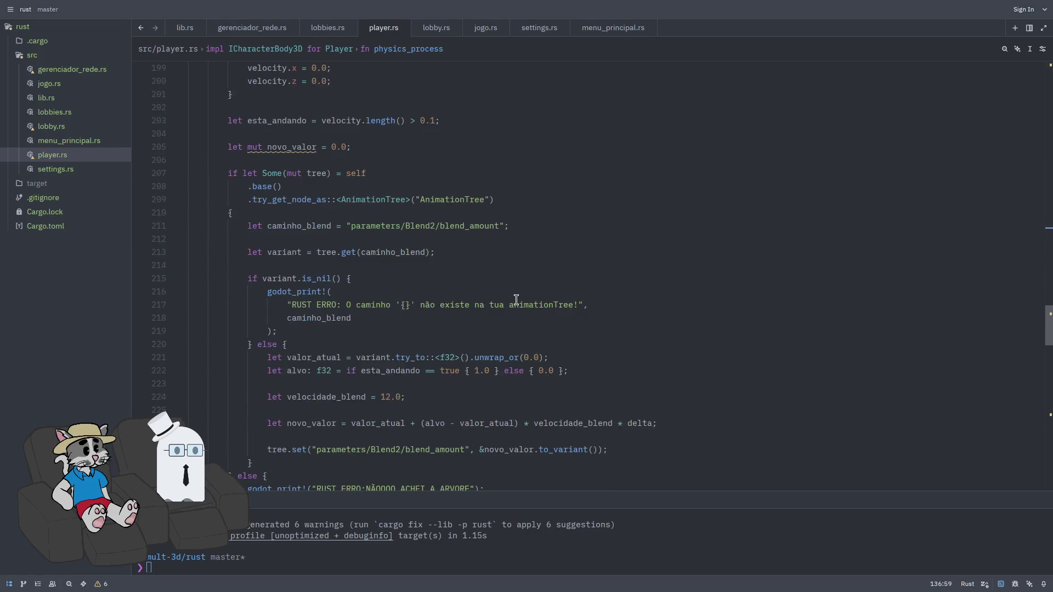
scroll(512, 296, "up", 7)
scroll(512, 297, "up", 20)
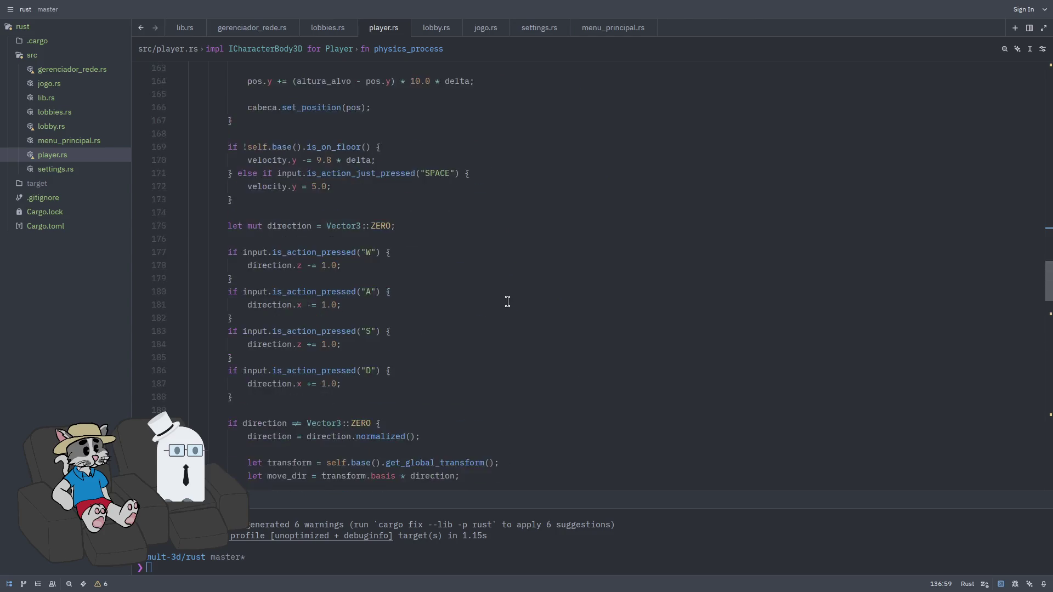
mouse_move(1051, 211)
left_mouse_down()
mouse_move(1048, 444)
mouse_move(1042, 359)
mouse_move(1026, 323)
mouse_move(1031, 426)
mouse_move(1041, 236)
mouse_move(1040, 339)
mouse_move(1019, 429)
mouse_move(1027, 470)
mouse_move(1000, 207)
left_mouse_up()
left_click(853, 215)
Run a quick in-file search, then scroll up and down through player.rs
key("ctrl+f")
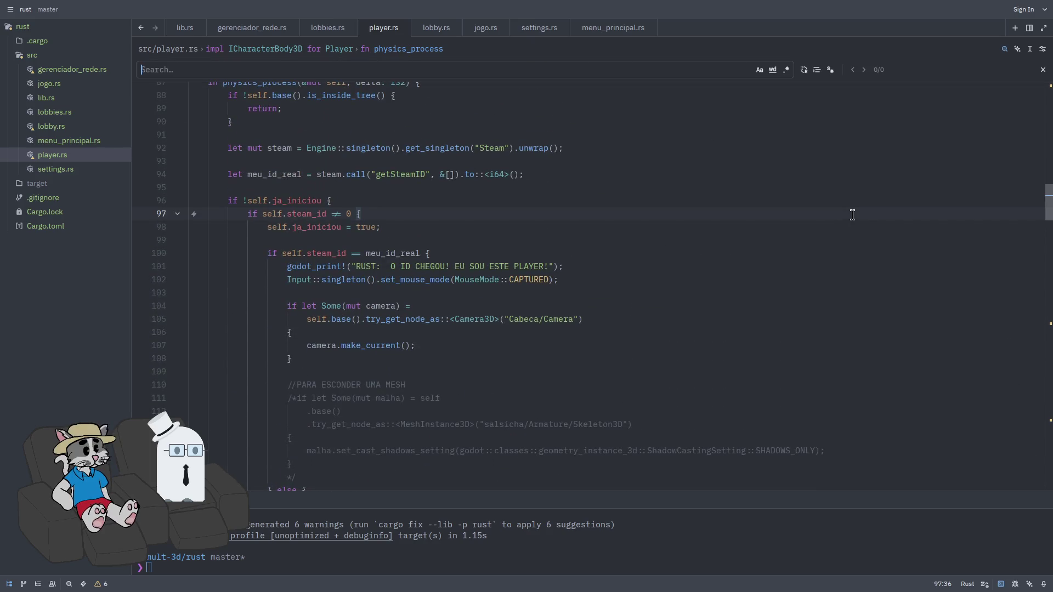
type("fim")
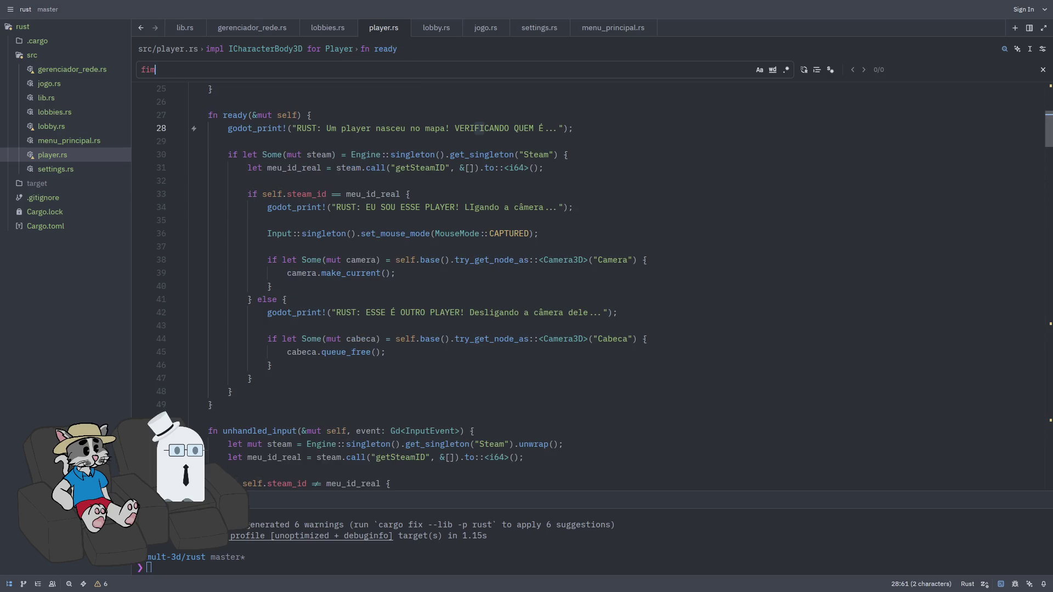
key("BackSpace")
key("BackSpace")
type("unc")
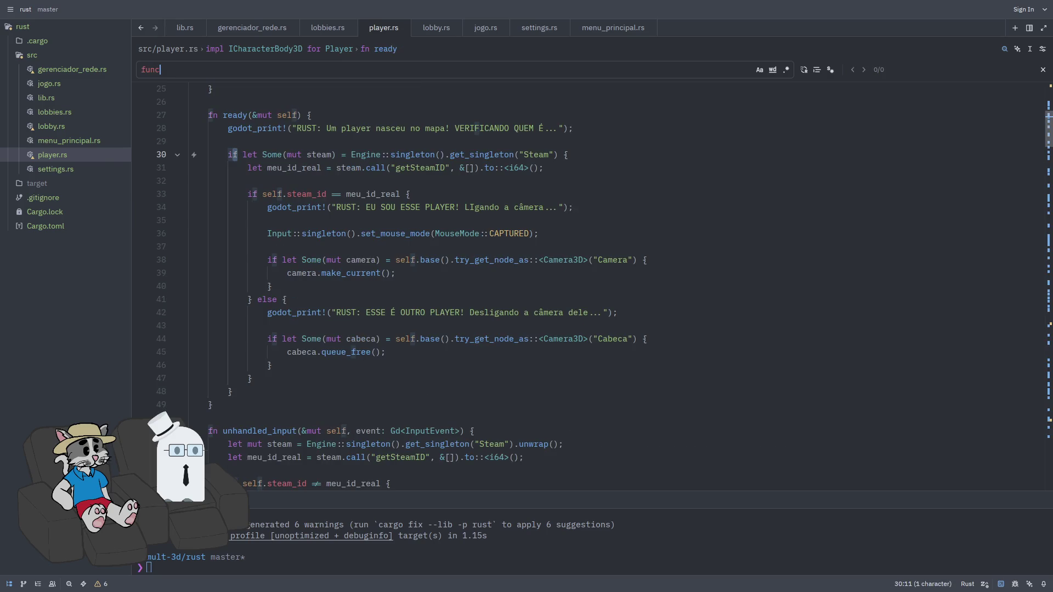
key("Escape")
scroll(615, 329, "down", 20)
scroll(615, 329, "down", 12)
scroll(594, 354, "up", 1)
scroll(593, 353, "down", 5)
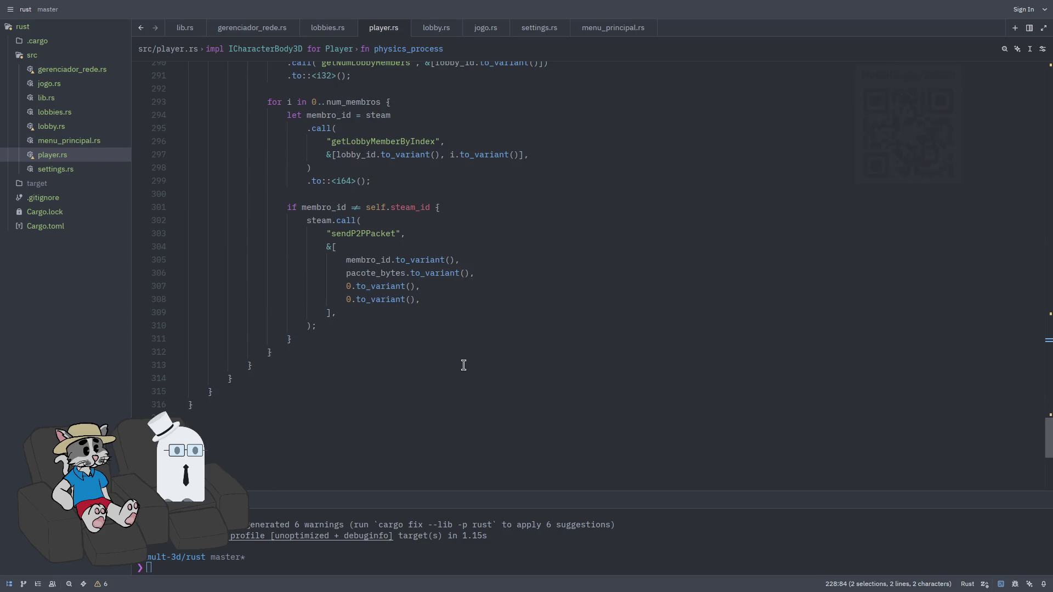
scroll(525, 383, "up", 5)
scroll(525, 382, "up", 3)
Search player.rs for enviar_pos to locate the enviar_posicao definition
key("ctrl+f")
type("enviar po")
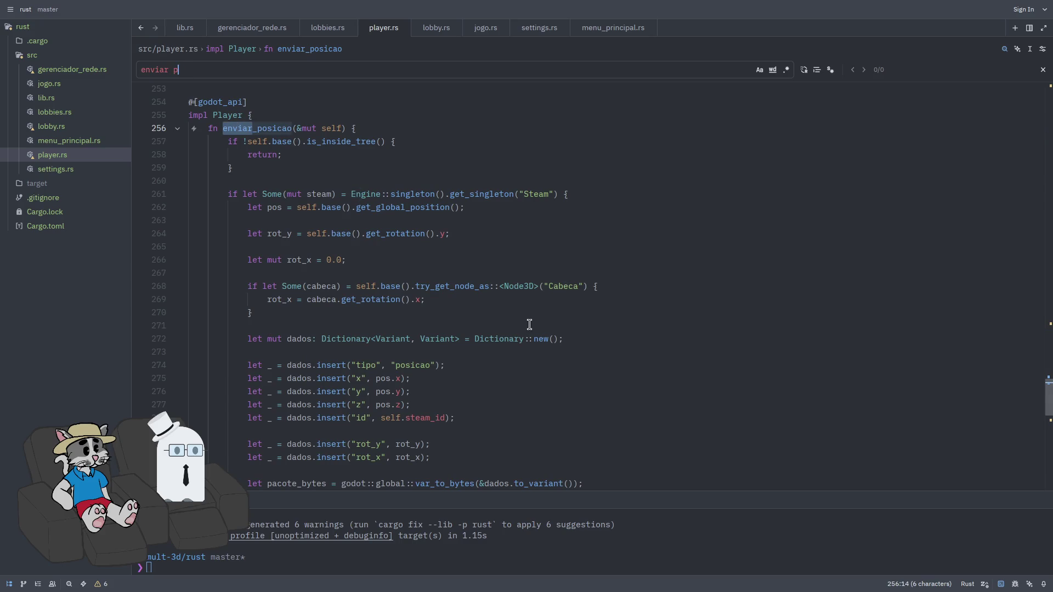
scroll(529, 324, "up", 2)
key("BackSpace")
key("BackSpace")
type("_pos")
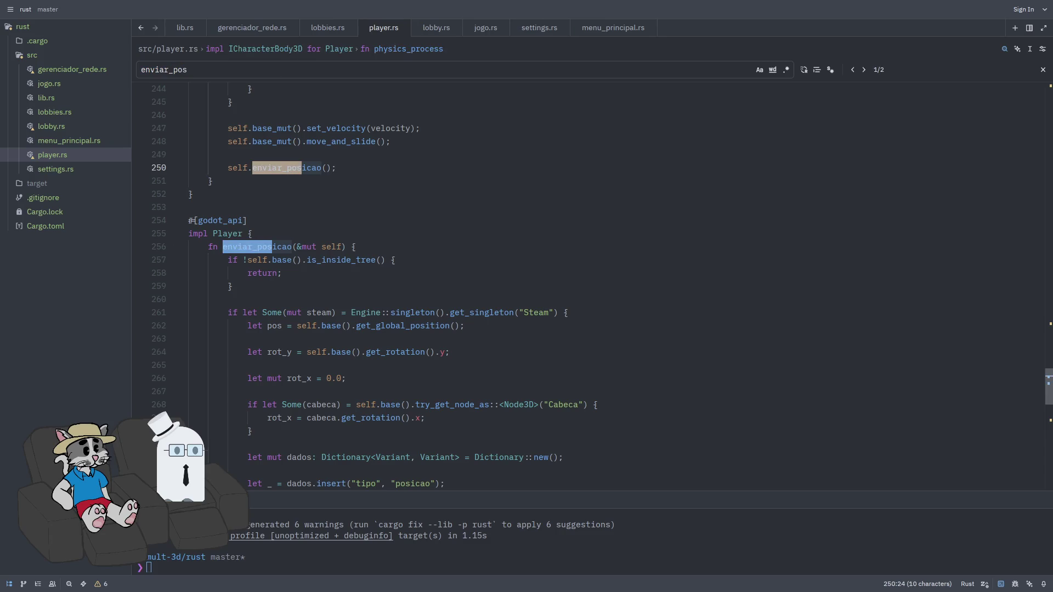
Scroll to the end of the file and add blank lines after the final closing brace
scroll(326, 247, "down", 1)
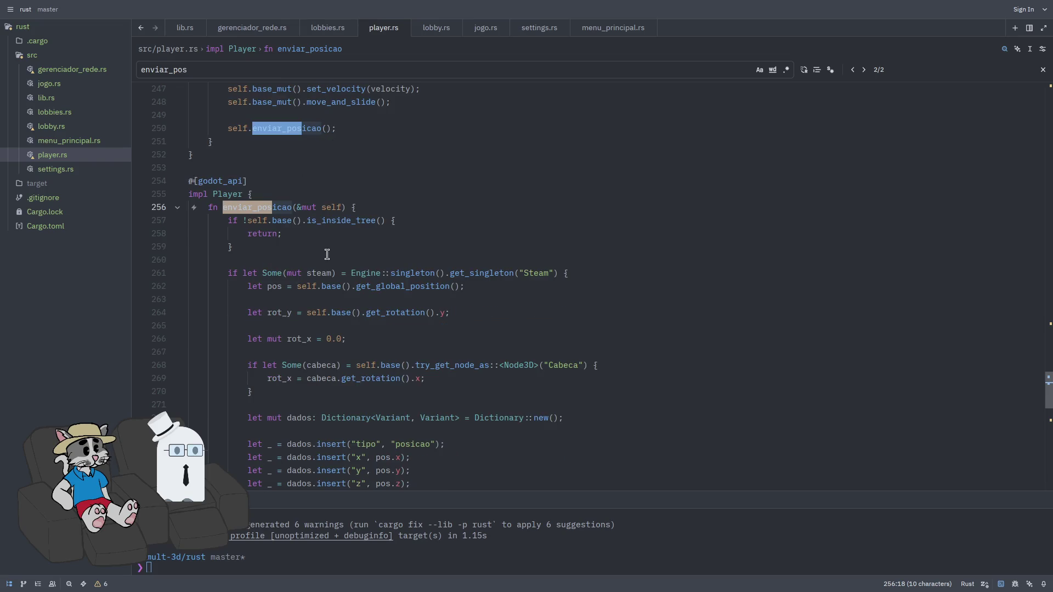
scroll(285, 246, "down", 4)
scroll(279, 244, "down", 14)
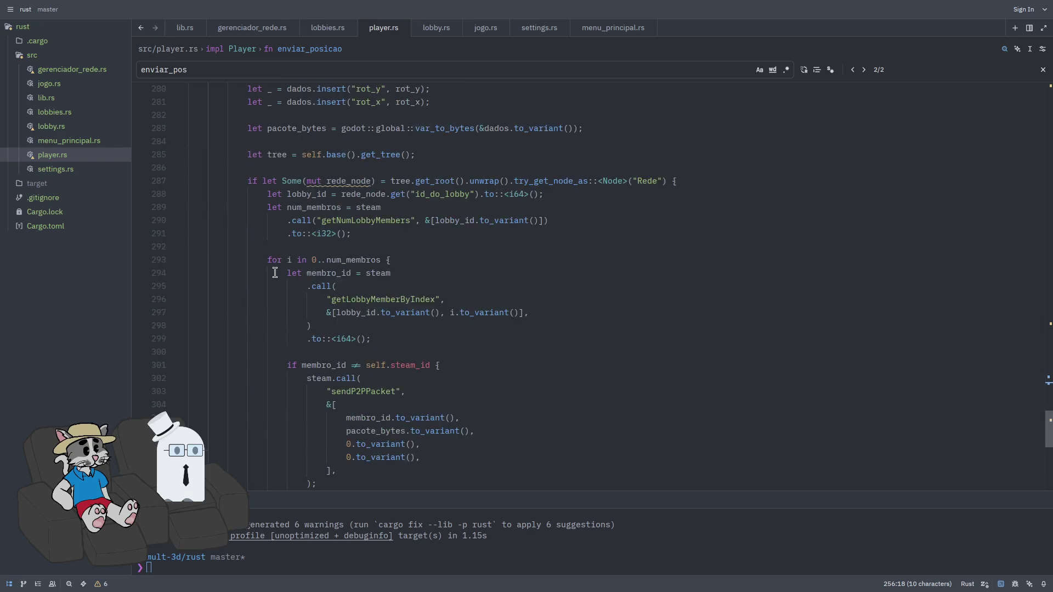
left_click(272, 261)
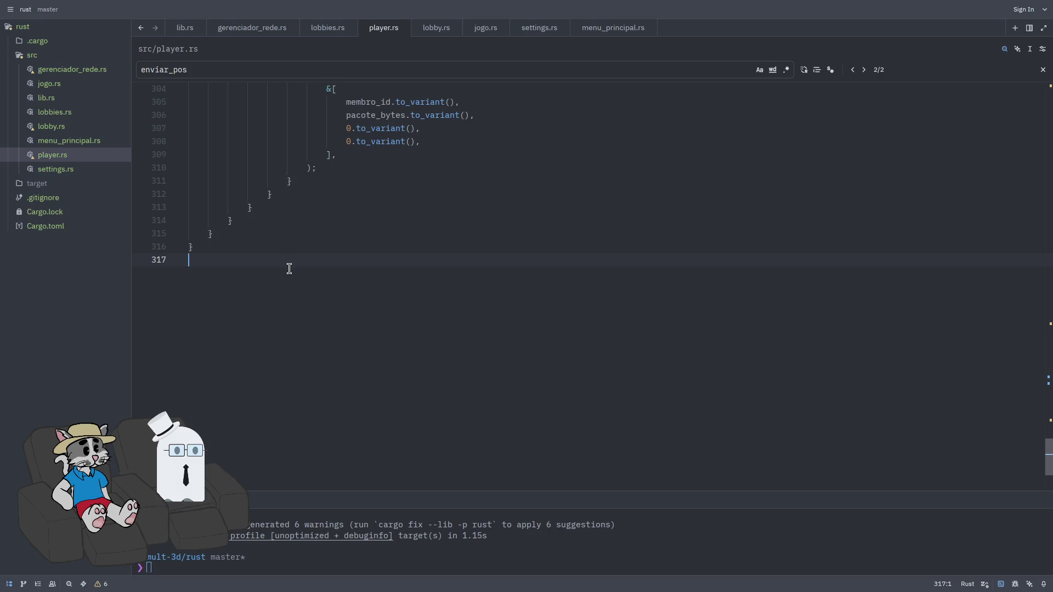
key("Return")
key("Return")
Write a #[godot_api] attribute followed by an impl Player{ block at the end of player.rs
type("#[godot")
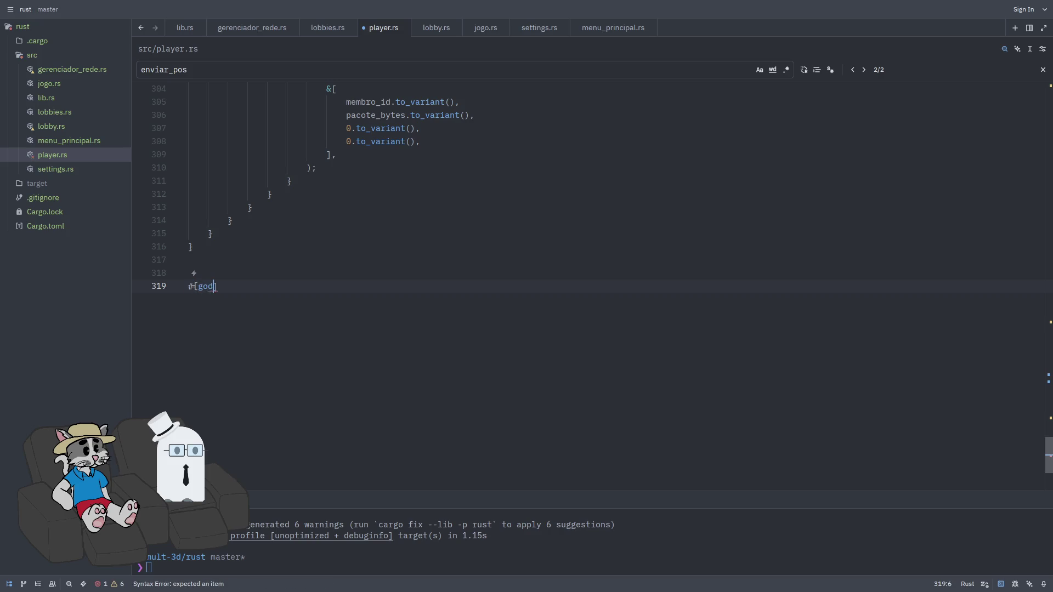
type("_api")
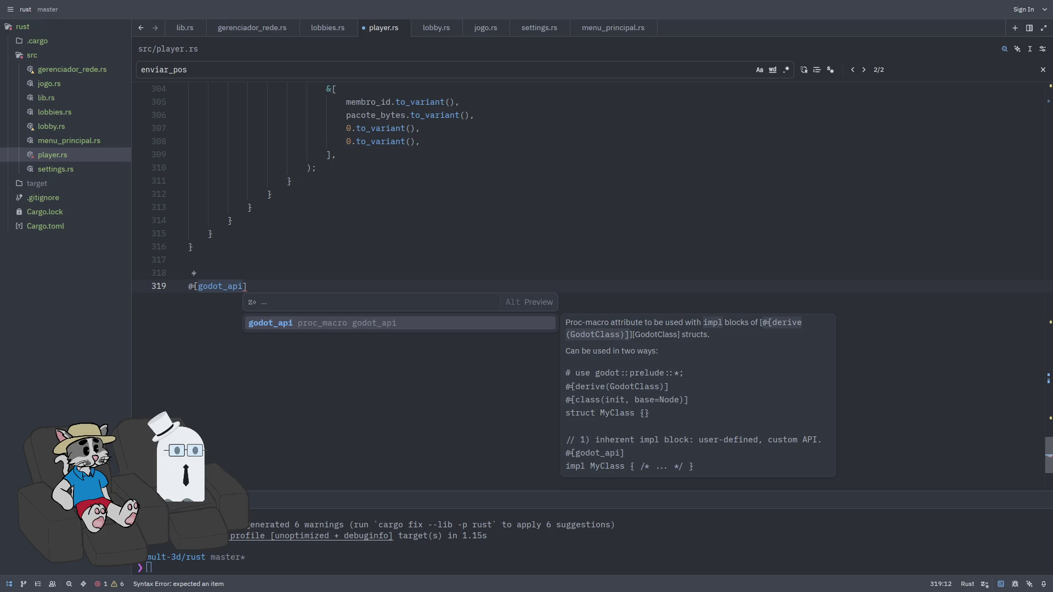
key("Escape")
type("]")
key("Return")
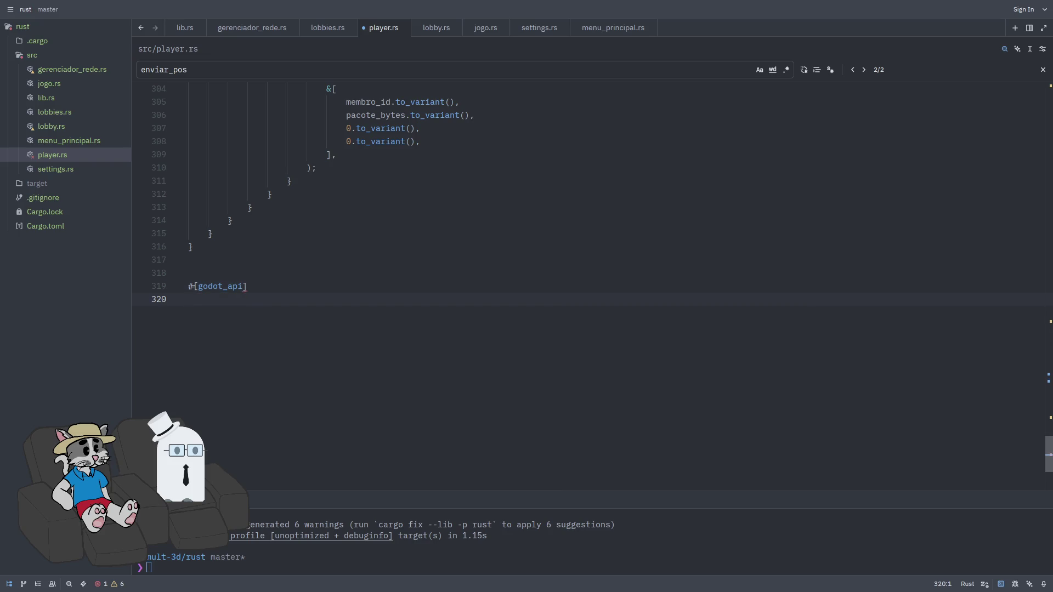
type("impl P")
type("layer")
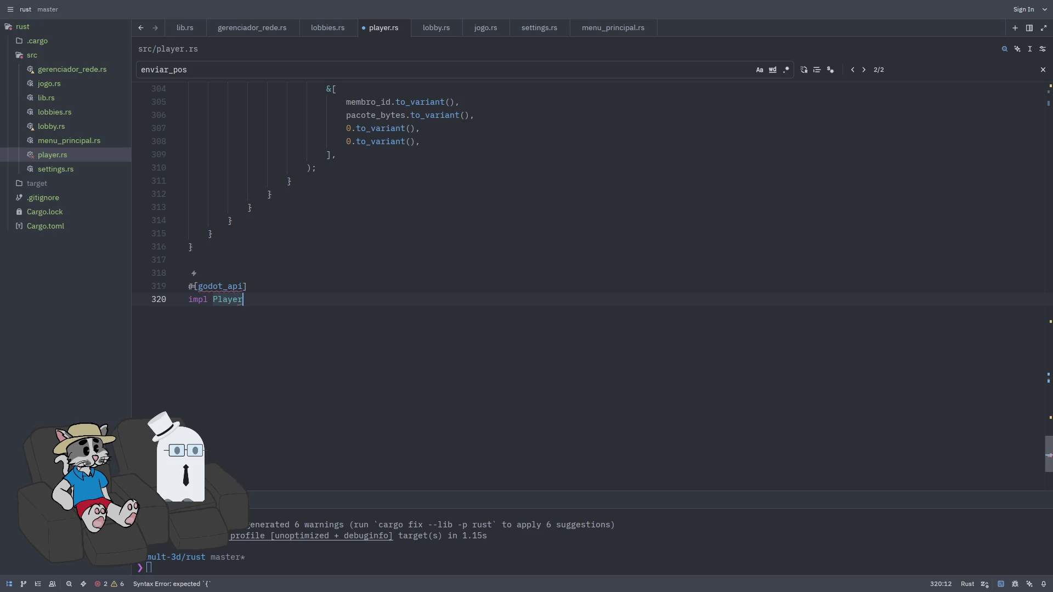
type("{")
key("Return")
key("Return")
key("Return")
Add #[func] inside the block and begin the pub fn set_posicao_alvo signature
key("Up")
key("Up")
key("Up")
type("[func]")
key("Return")
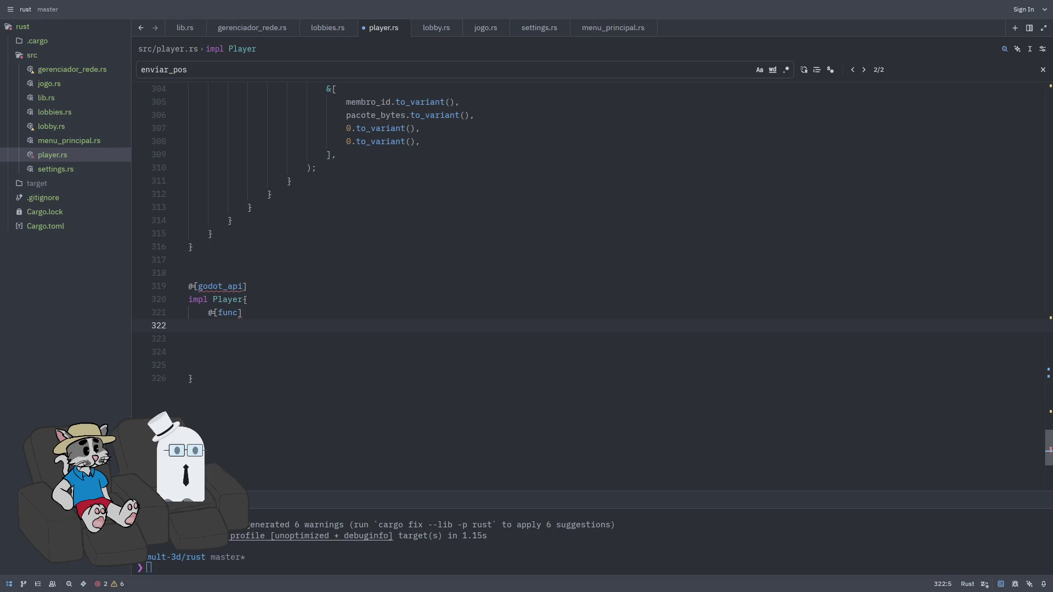
type("pub fn s")
type("et_posicao_alvo(")
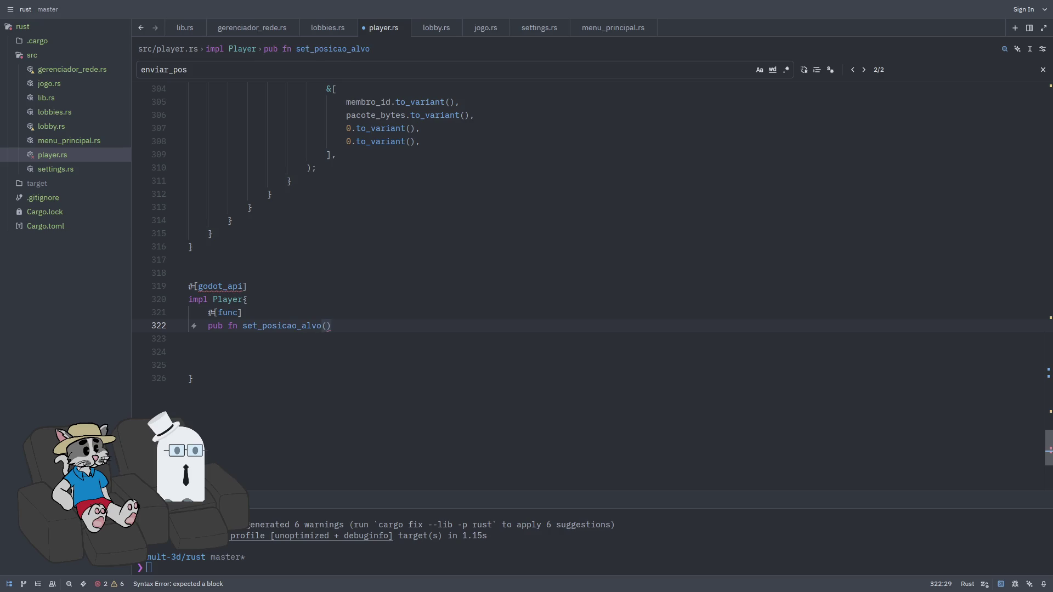
type("&mut self")
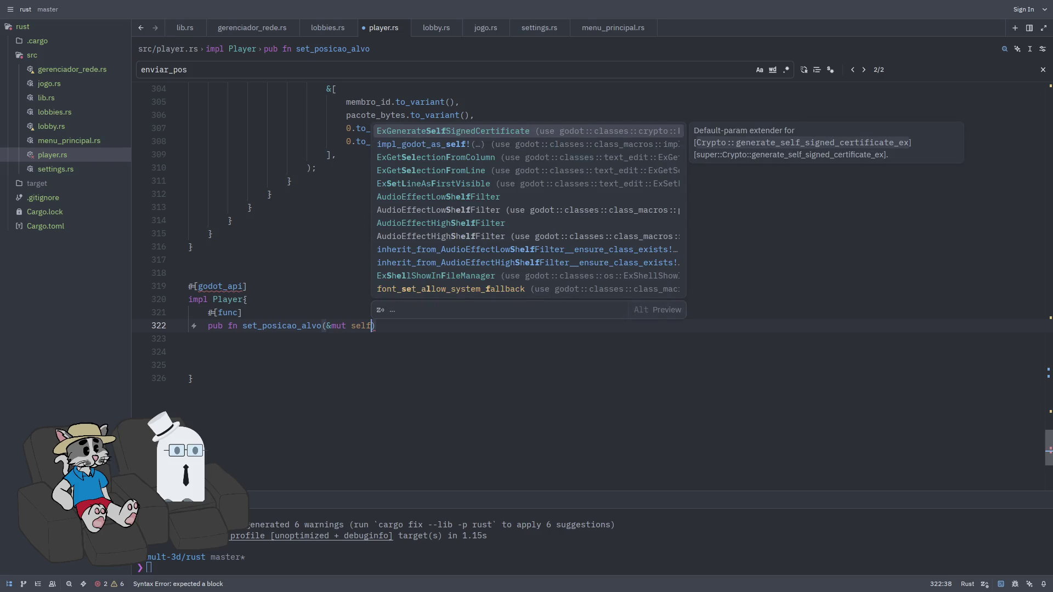
type(".")
type("pos")
Make the signature (&mut self, pos: Vector3), write the body self.posicao_alvo = pos;, and save
key("BackSpace")
key("BackSpace")
key("BackSpace")
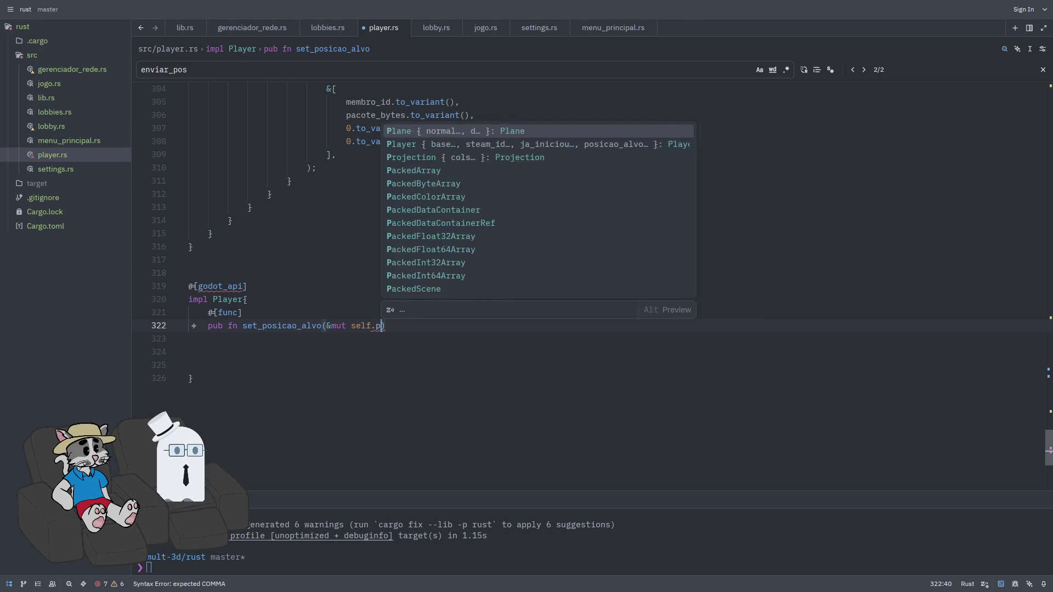
type(", p")
type("os:V")
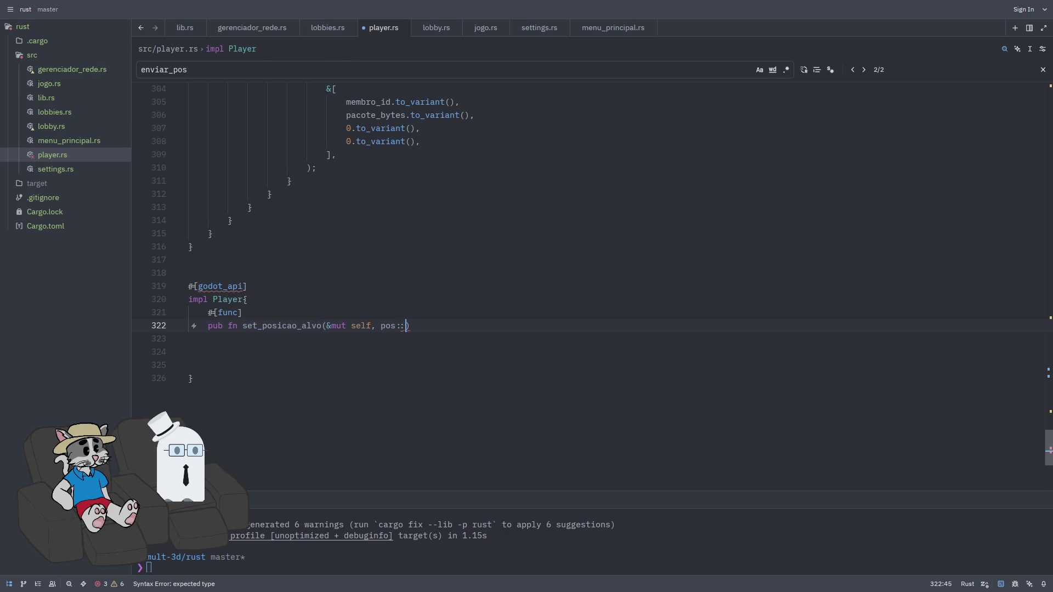
type("ector3")
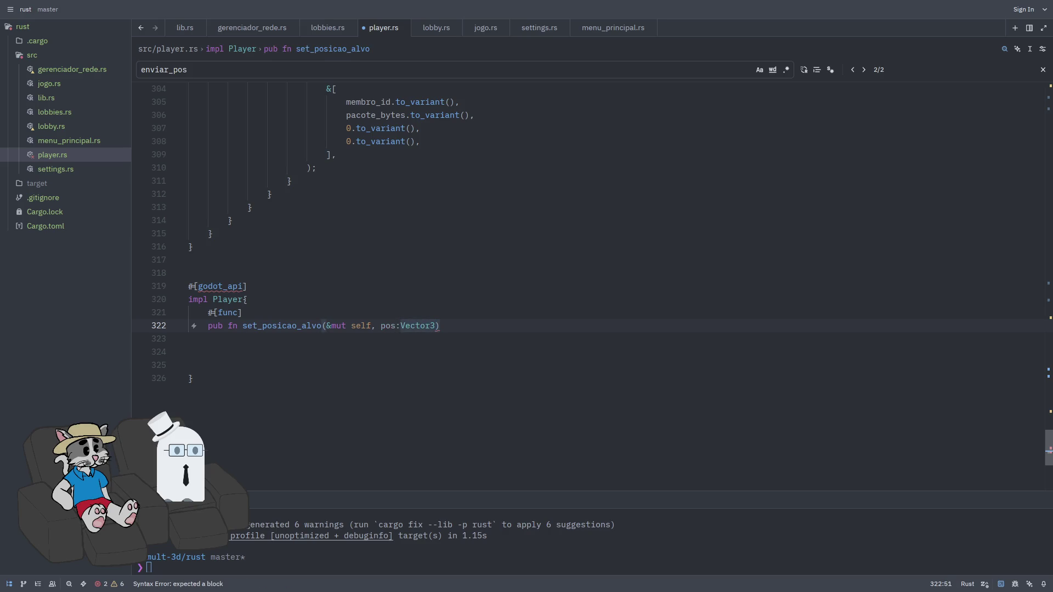
type("){")
key("Return")
key("Return")
key("Return")
left_click(229, 351)
type("self.posic")
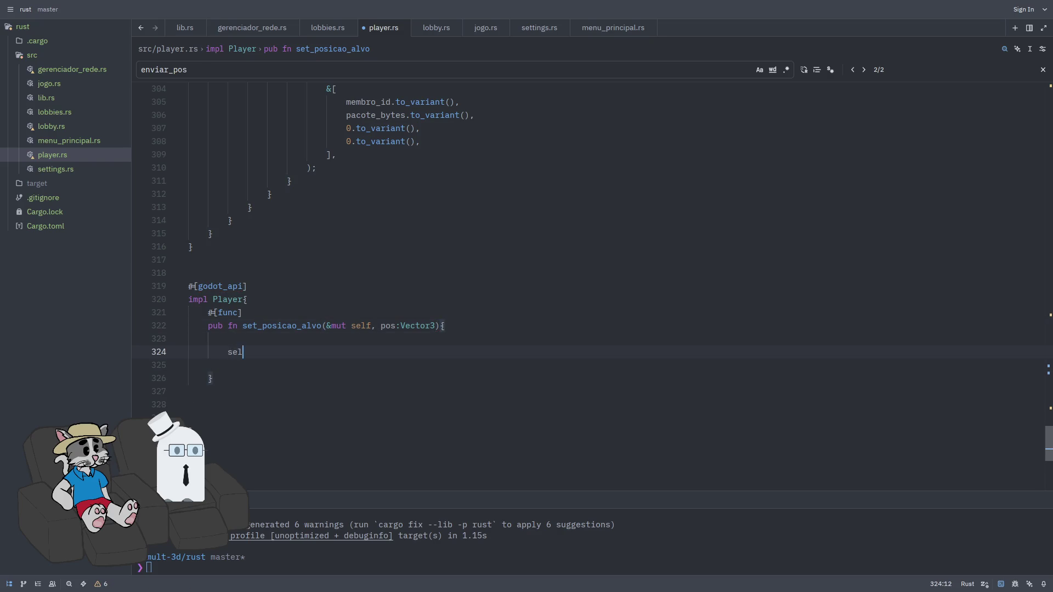
key("Return")
type("= pos;")
key("ctrl+s")
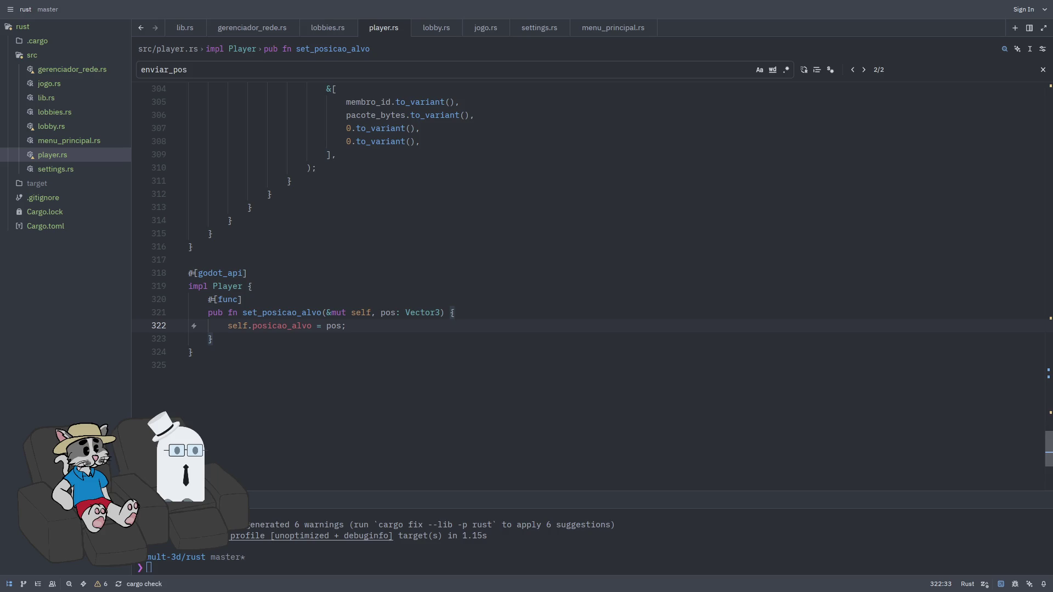
Search player.rs for godot_api and cycle through its 3 matches to the block near line 254
key("Down")
key("Return")
key("Return")
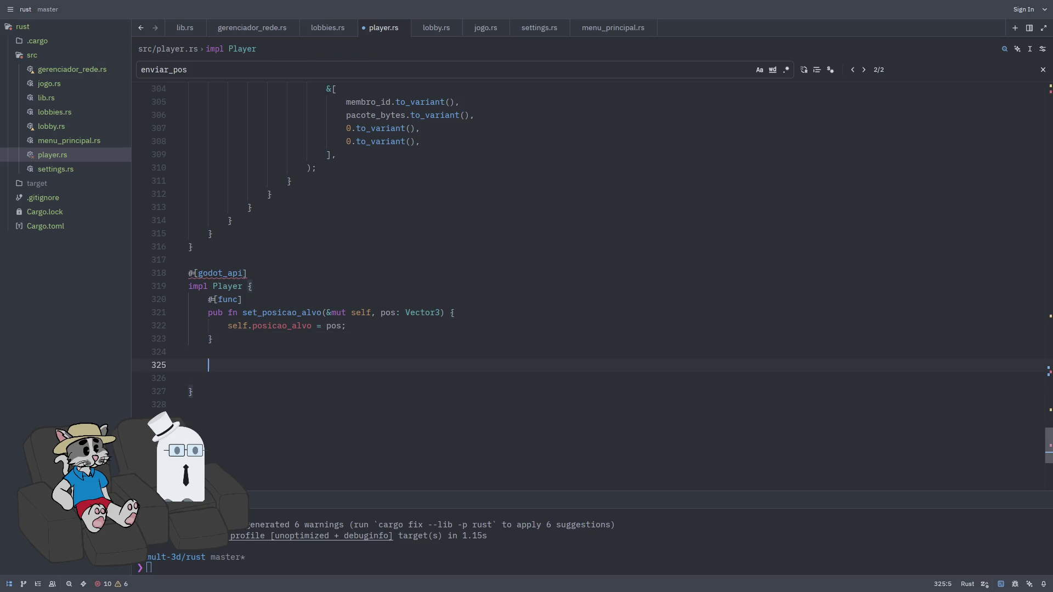
mouse_move(219, 272)
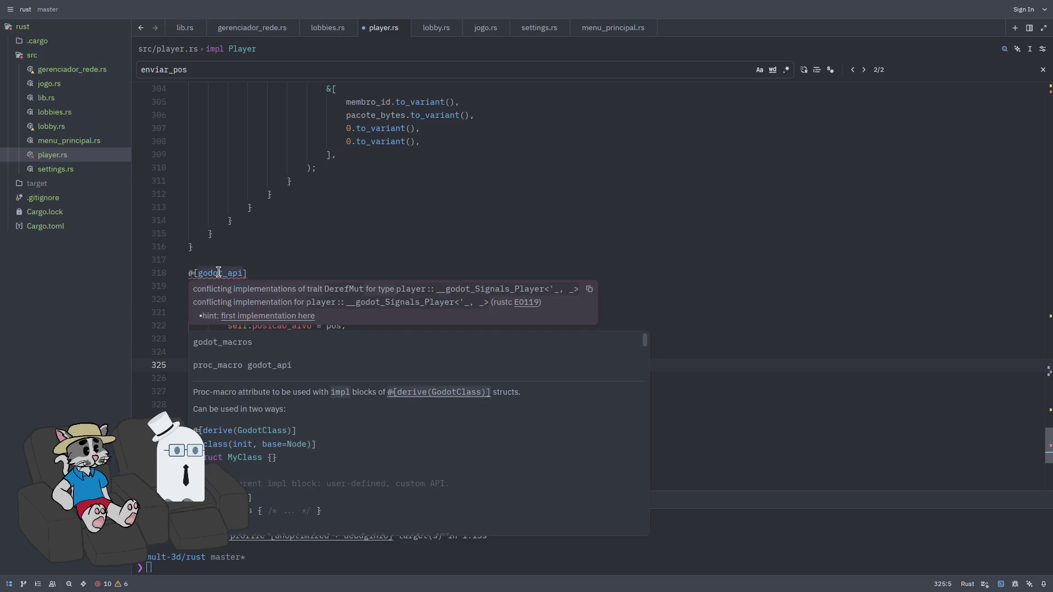
double_click(218, 273)
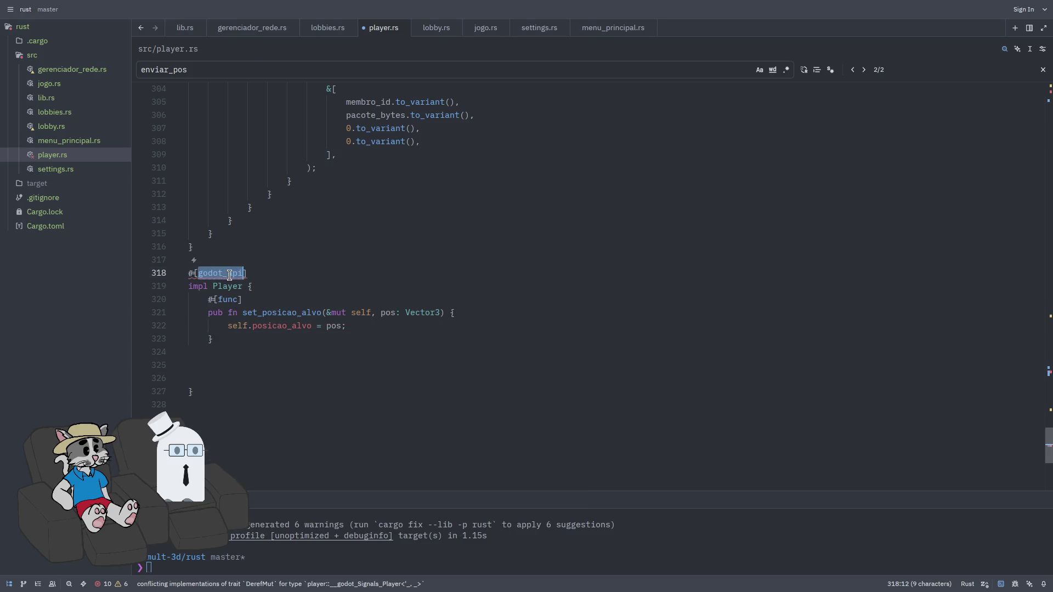
key("ctrl+f")
key("Return")
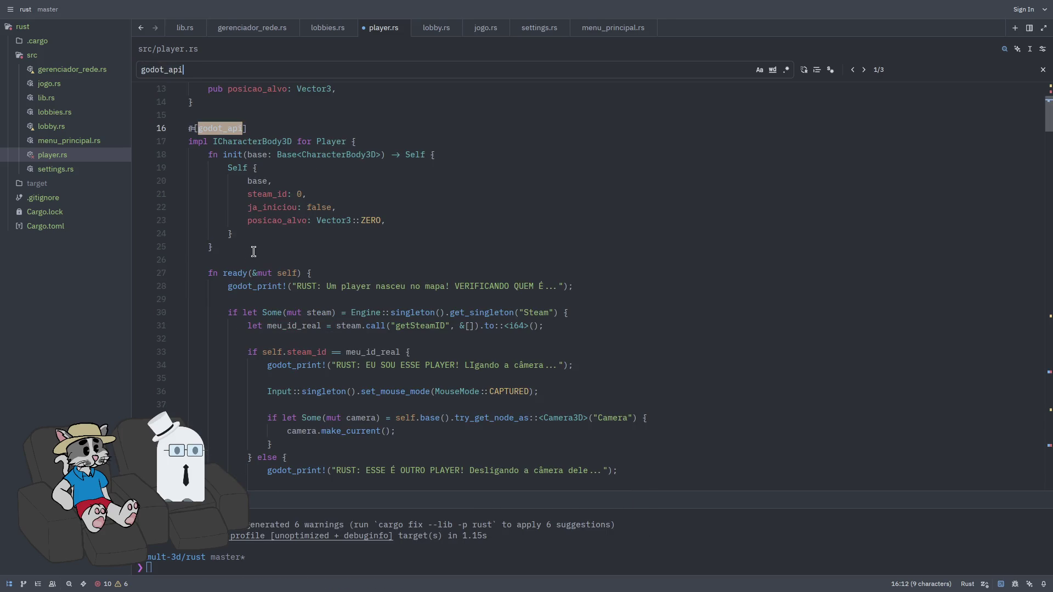
key("Return")
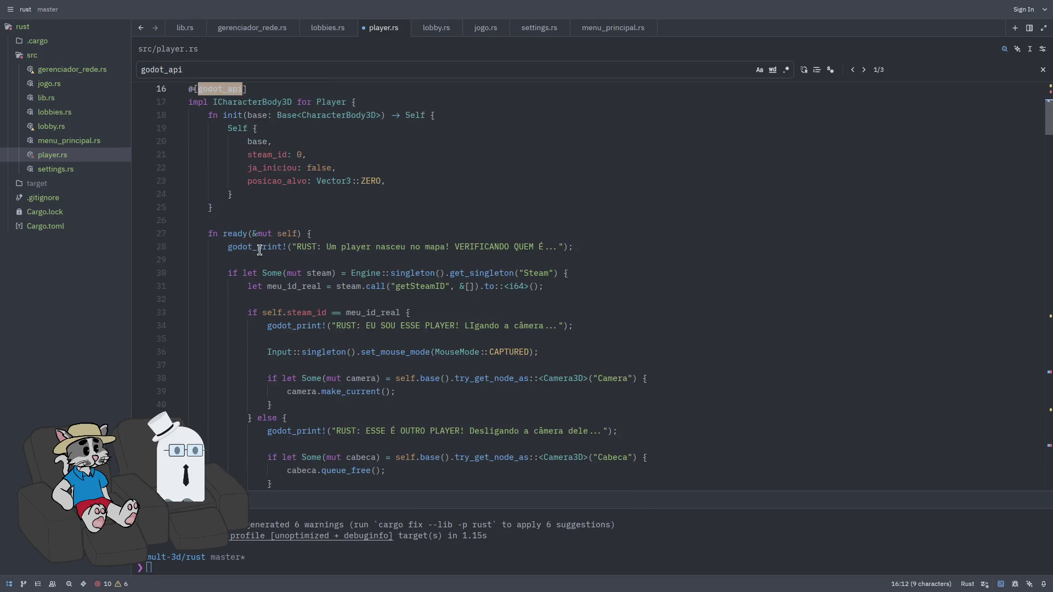
key("Return")
key("Return")
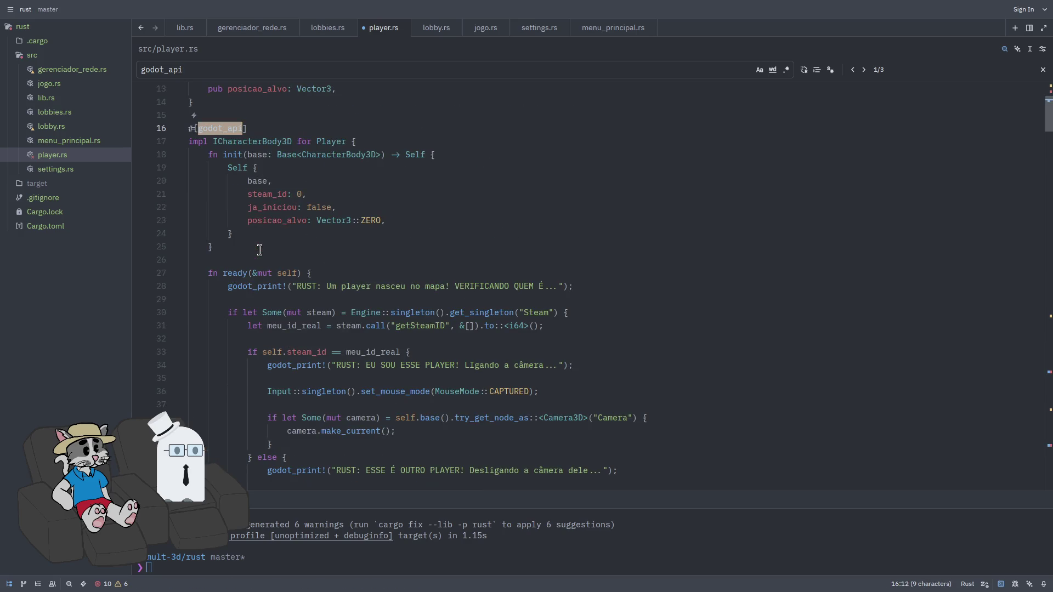
key("Return")
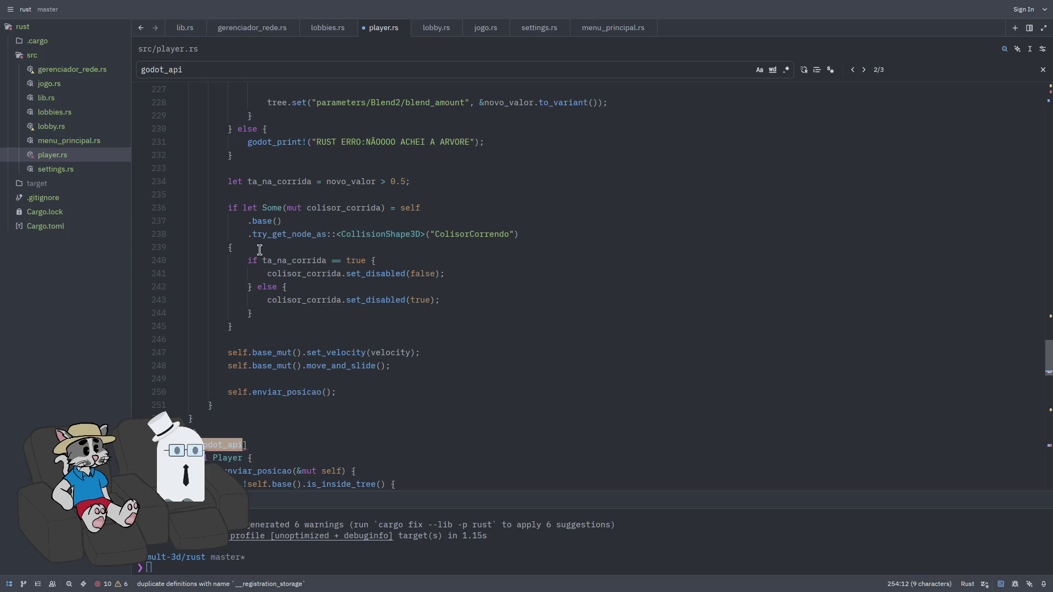
left_click(342, 353)
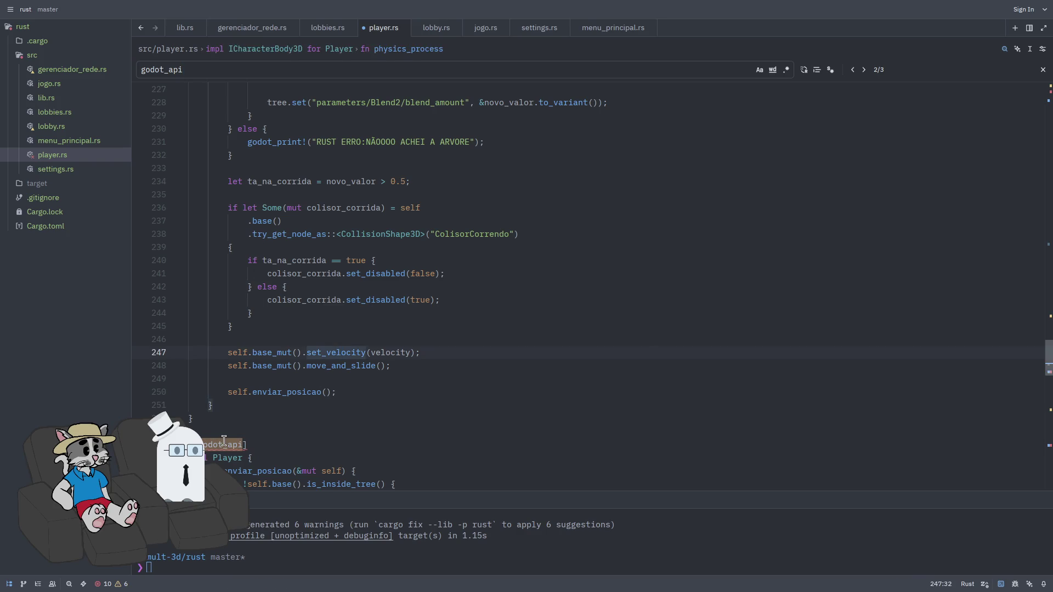
mouse_move(223, 441)
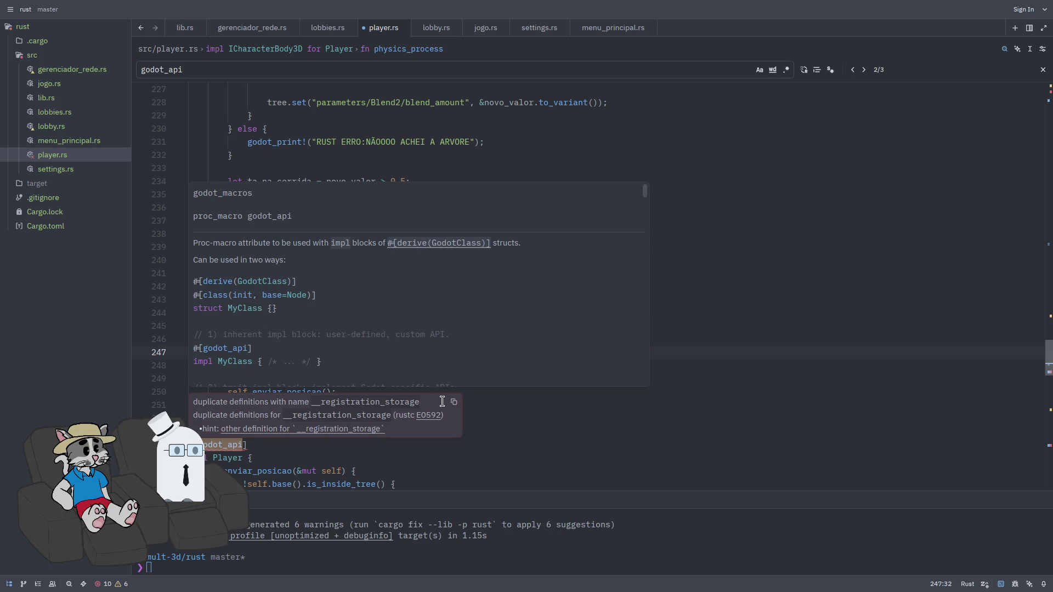